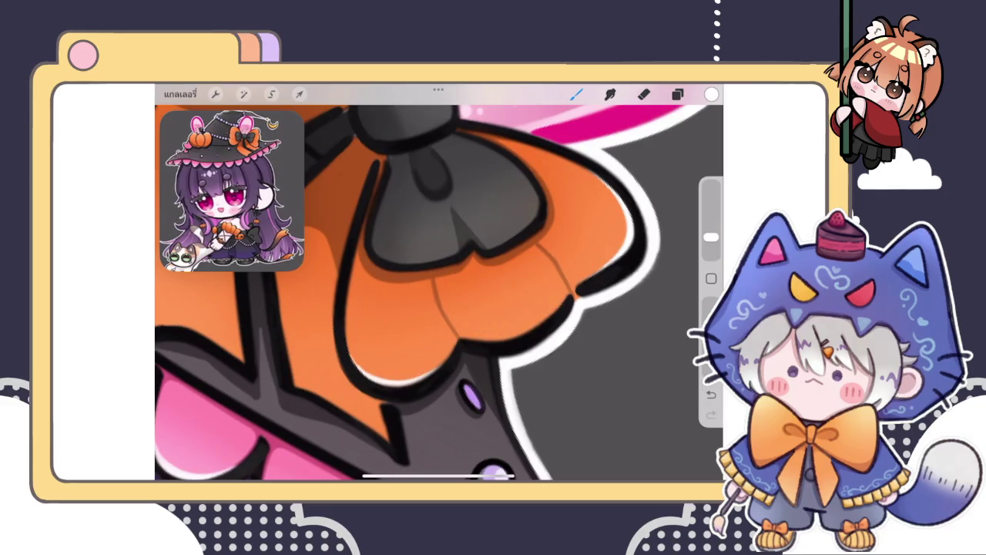
Step: Erase the rough marks along the orange bow's lower-left outline
scroll(439, 293, "up", 2)
scroll(439, 293, "up", 2)
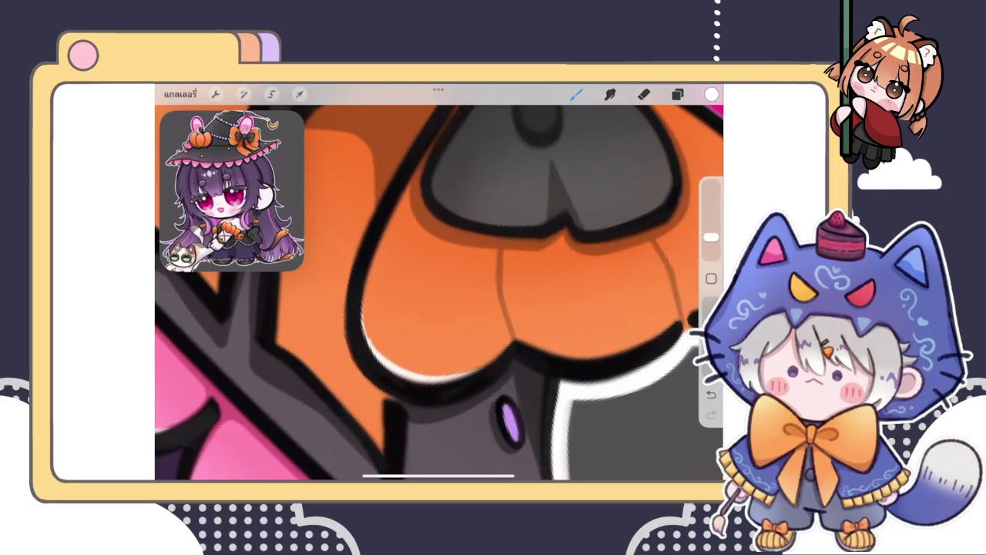
left_click(644, 93)
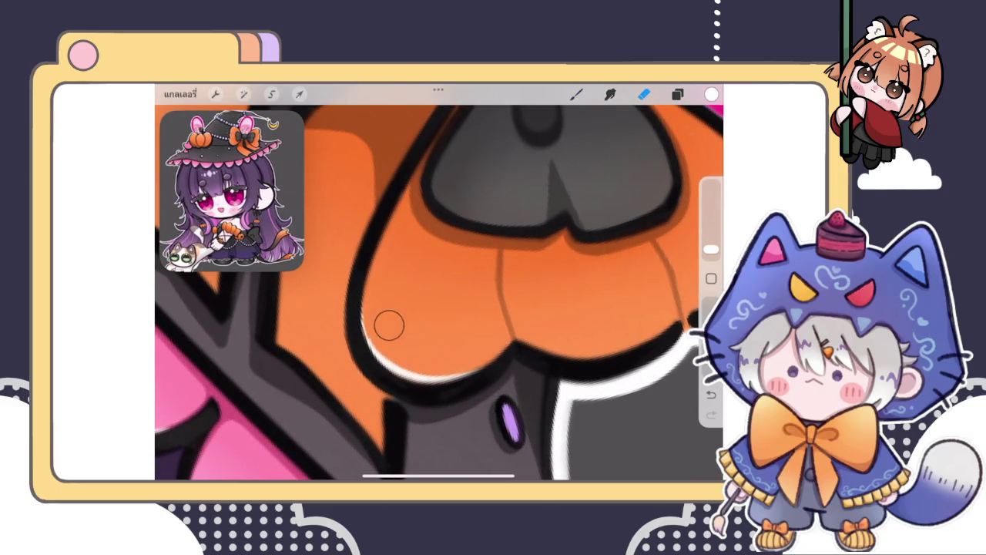
mouse_move(383, 333)
left_mouse_down()
mouse_move(401, 352)
mouse_move(390, 336)
mouse_move(431, 359)
mouse_move(467, 352)
left_mouse_up()
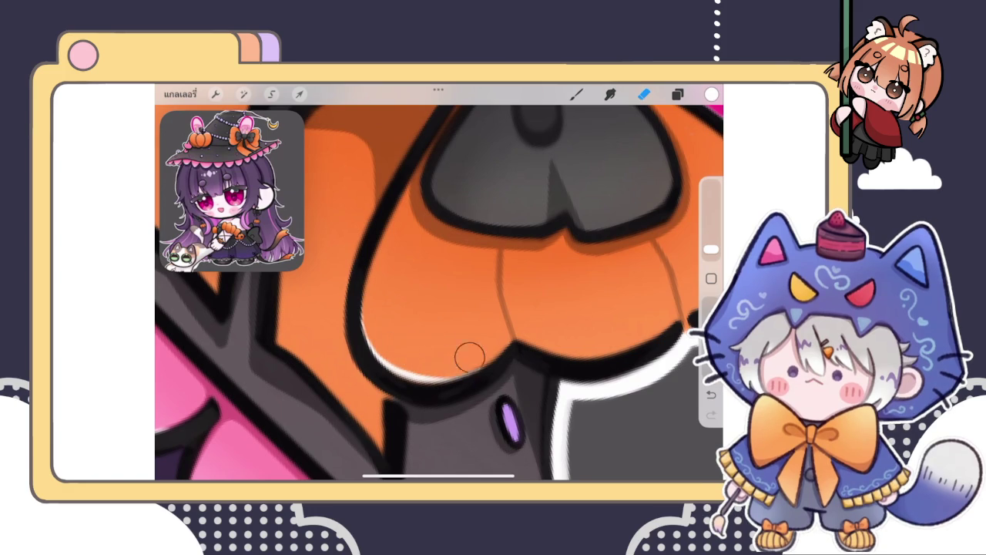
scroll(439, 293, "down", 5)
scroll(439, 293, "down", 3)
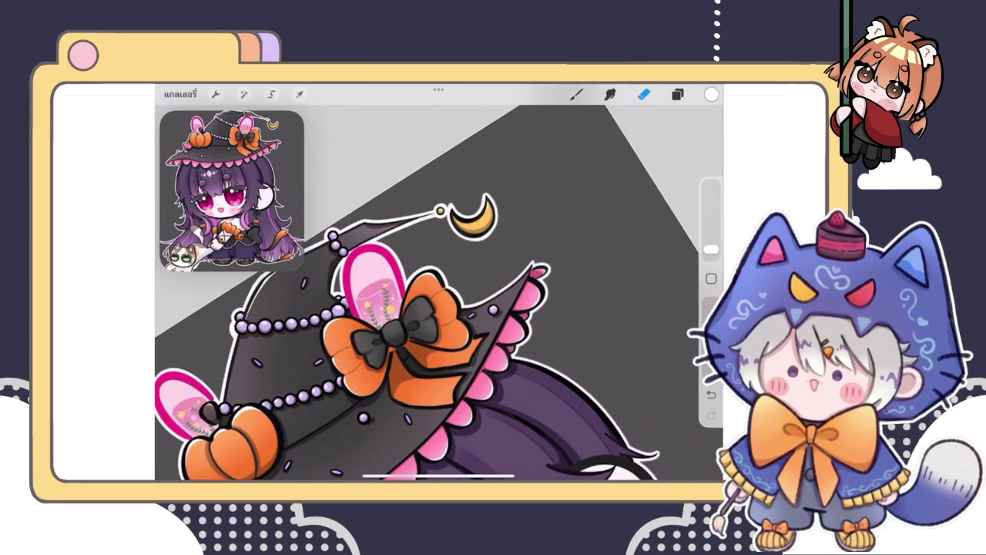
Step: Paint small white highlights along the hat brim above the pink frills
scroll(439, 293, "down", 2)
scroll(439, 293, "up", 3)
left_click(576, 93)
left_click_drag(710, 249, 711, 237)
scroll(439, 293, "up", 2)
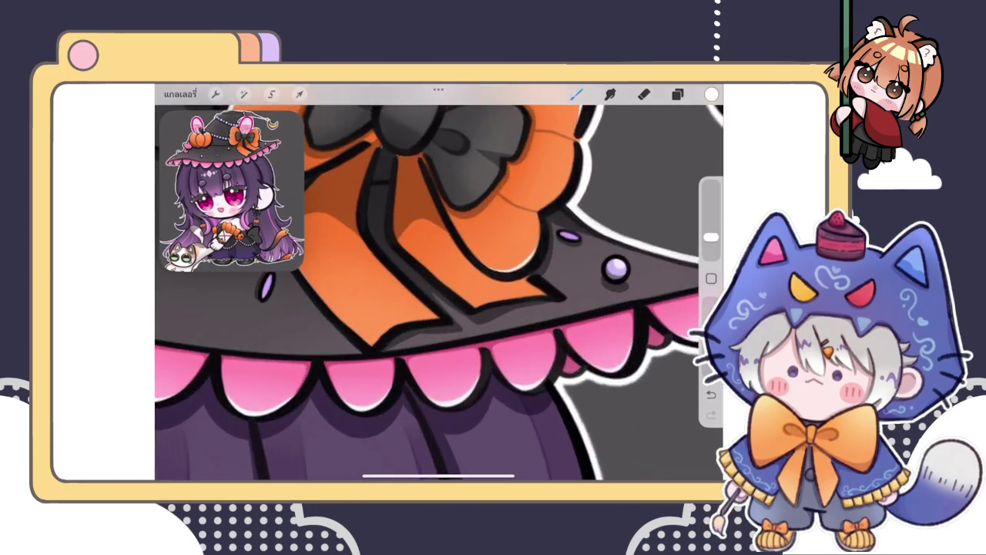
scroll(439, 293, "up", 3)
scroll(440, 293, "up", 1)
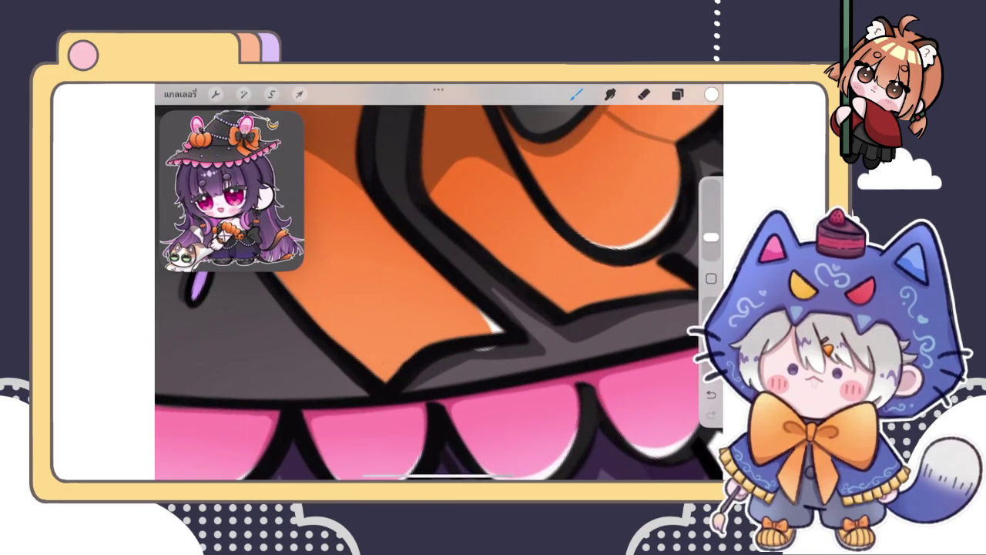
scroll(439, 293, "up", 2)
key("ctrl+z")
mouse_move(532, 325)
left_mouse_down()
mouse_move(496, 320)
mouse_move(521, 306)
left_mouse_up()
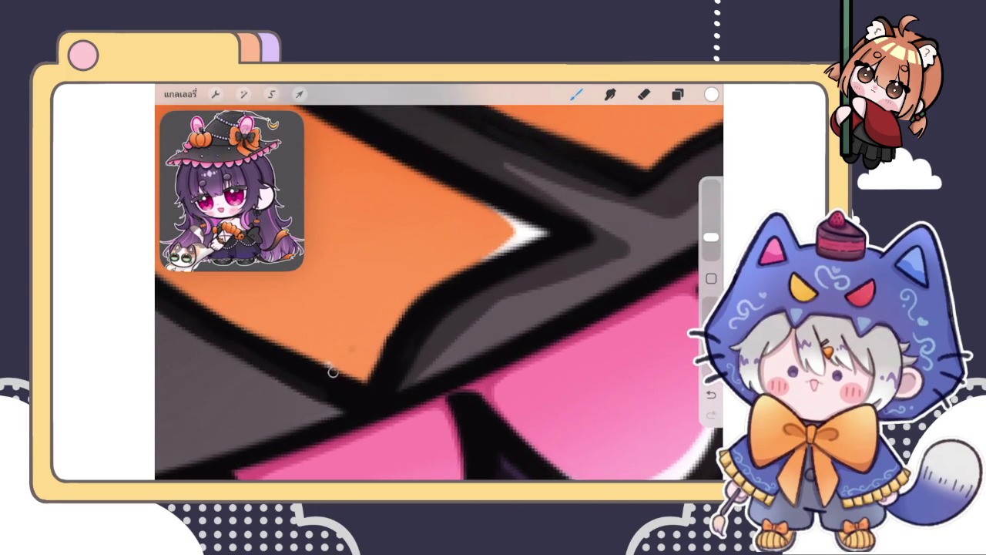
Step: Try a white highlight along the orange ribbon edge, then undo it
mouse_move(331, 371)
left_mouse_down()
mouse_move(379, 367)
mouse_move(382, 349)
left_mouse_up()
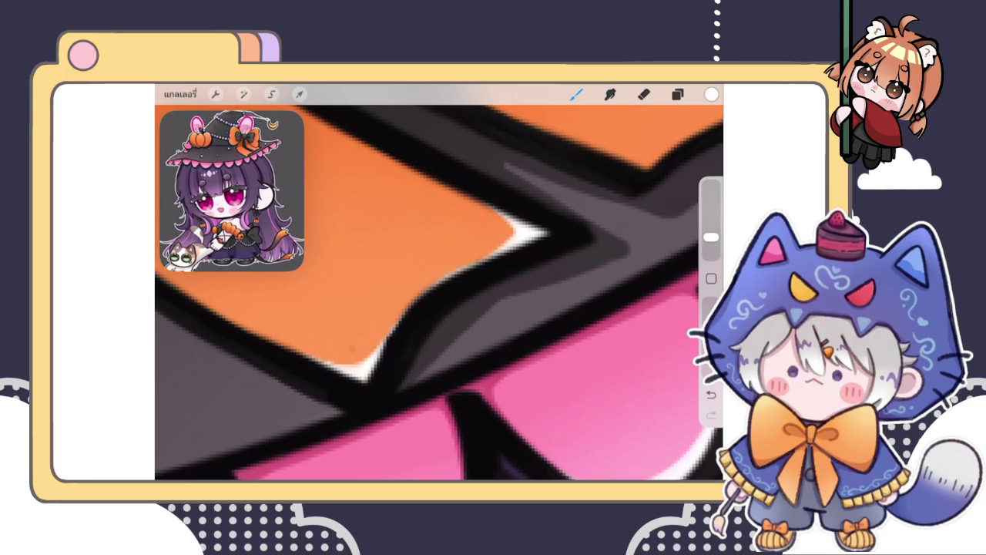
key("ctrl+z")
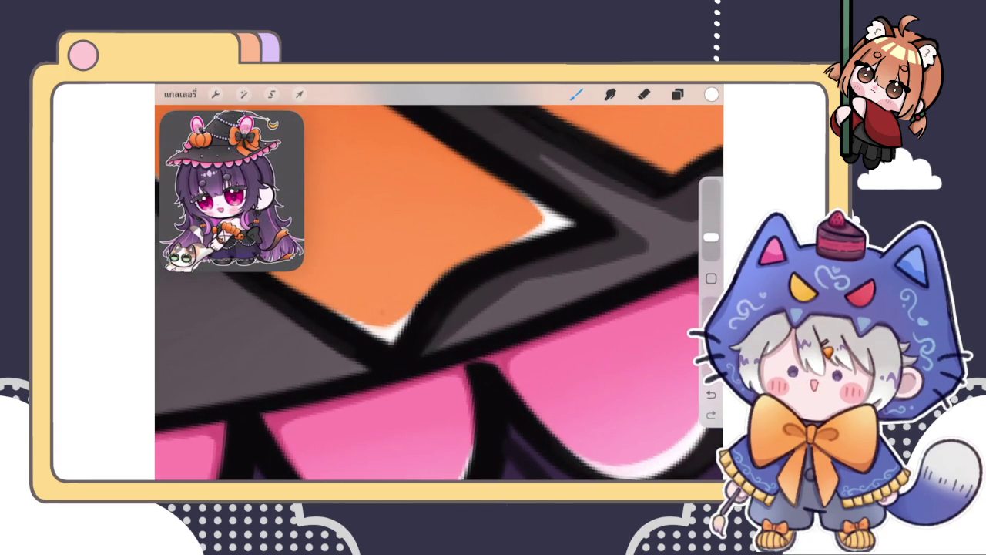
scroll(439, 293, "down", 3)
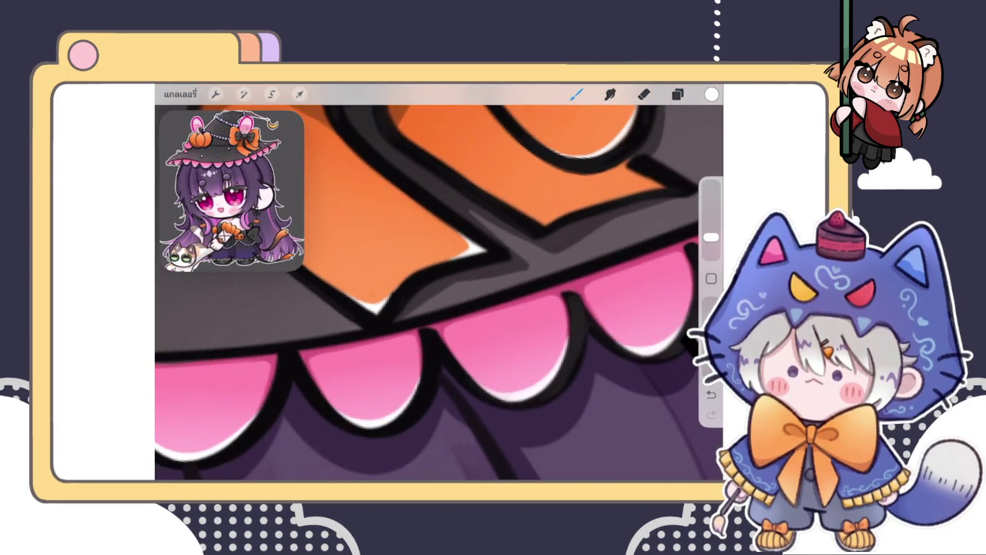
Step: Paint a white highlight along the bow's black outline and trim it on the orange edge
scroll(439, 285, "down", 3)
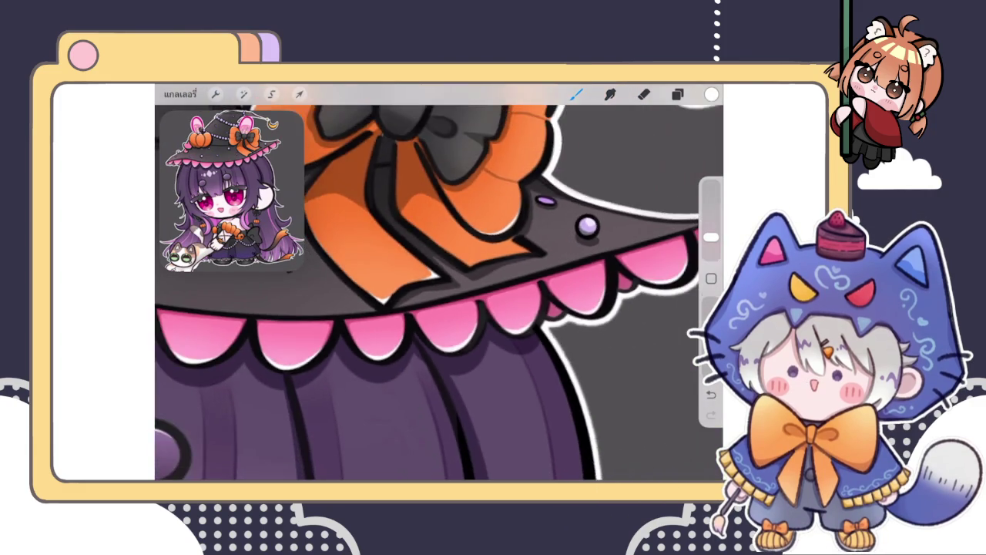
scroll(439, 285, "down", 3)
scroll(439, 293, "up", 5)
scroll(439, 293, "up", 3)
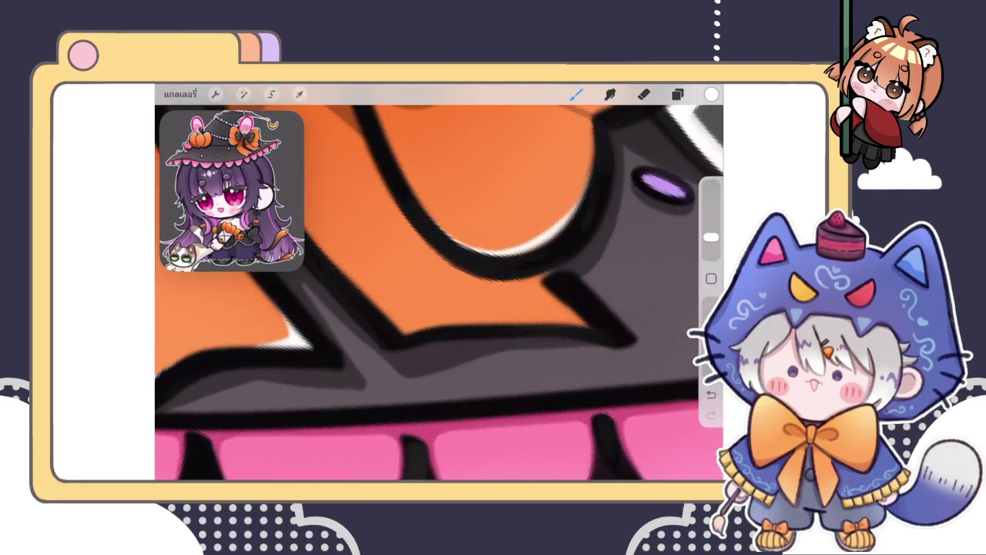
scroll(439, 292, "up", 2)
left_click_drag(408, 348, 484, 327)
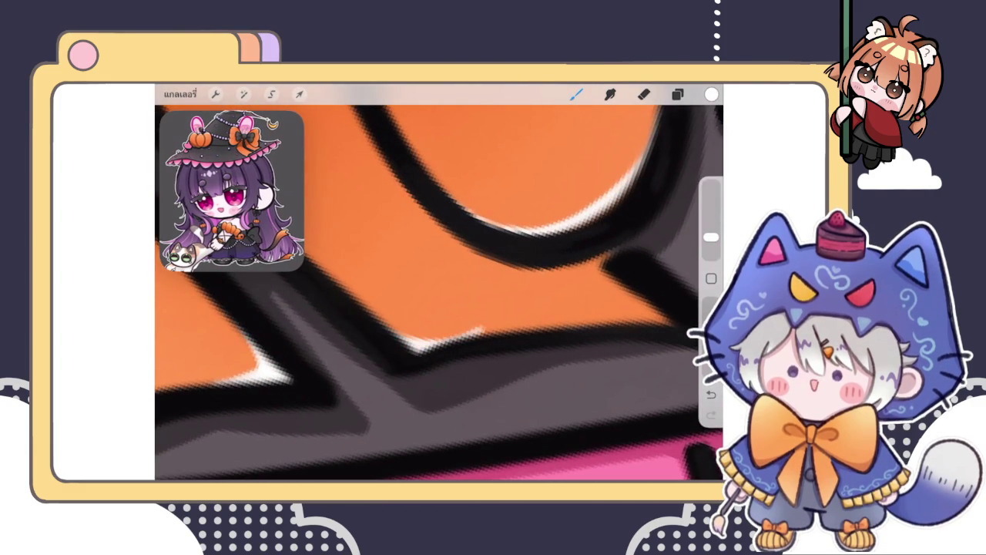
scroll(439, 293, "down", 1)
left_click_drag(711, 237, 711, 249)
left_click(644, 94)
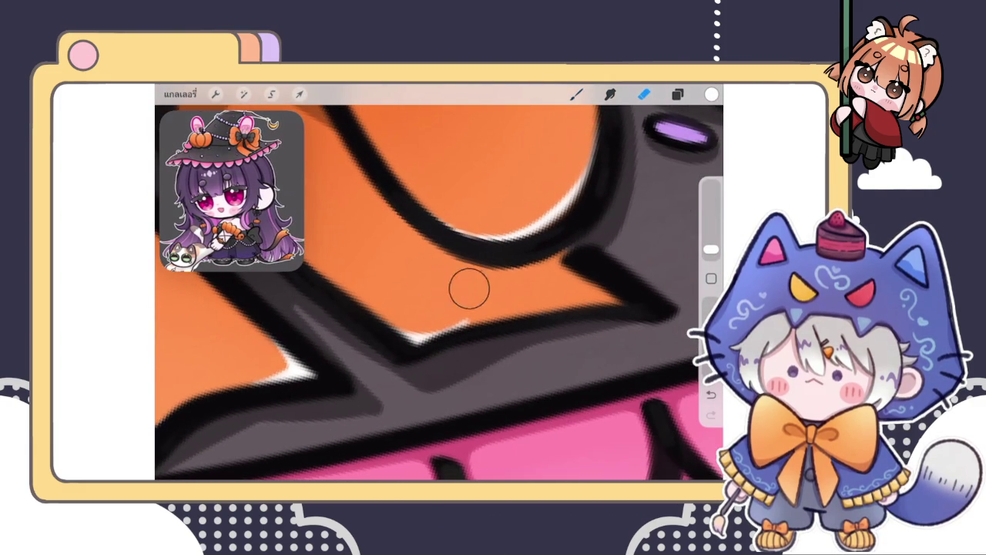
mouse_move(468, 286)
left_mouse_down()
mouse_move(479, 302)
mouse_move(435, 306)
left_mouse_up()
left_click(576, 94)
Step: Extend the white highlight along the outline and erase stray marks around it
left_click_drag(711, 248, 711, 237)
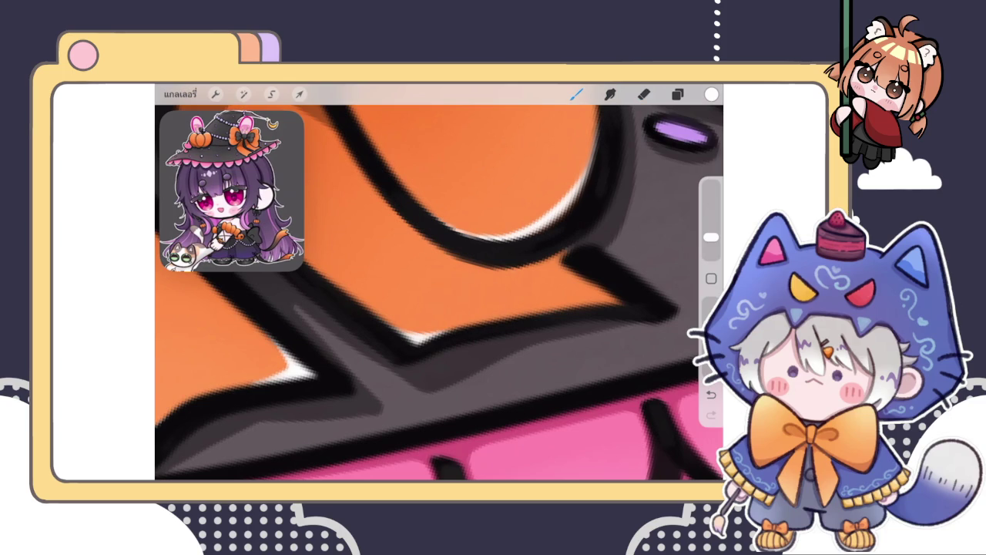
left_click_drag(378, 335, 440, 324)
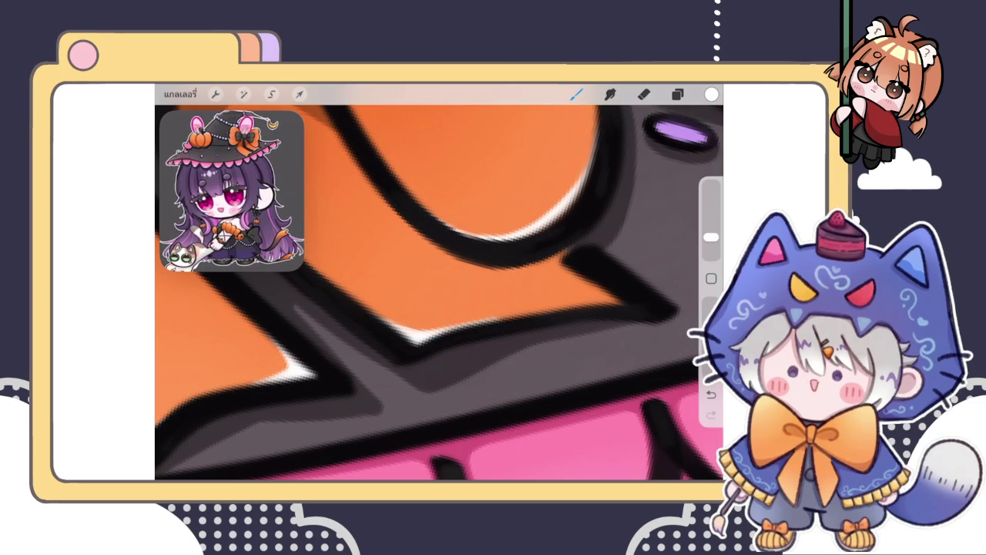
scroll(439, 293, "down", 1)
scroll(439, 293, "up", 2)
left_click_drag(711, 237, 711, 249)
left_click(645, 94)
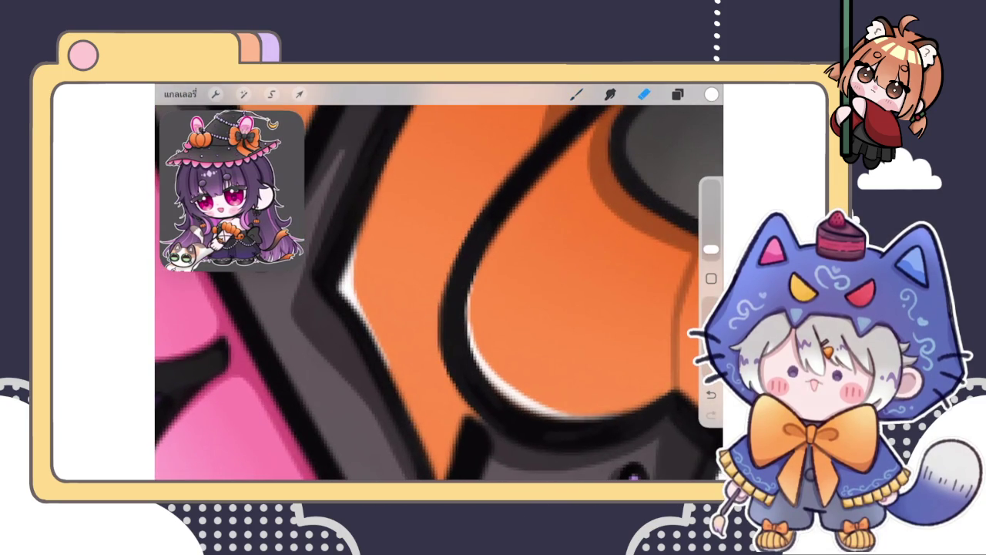
mouse_move(420, 346)
left_mouse_down()
mouse_move(426, 392)
mouse_move(409, 378)
mouse_move(380, 295)
left_mouse_up()
left_click(576, 94)
Step: Retouch the black outline just above the purple gem
left_click_drag(711, 249, 711, 237)
scroll(439, 292, "down", 2)
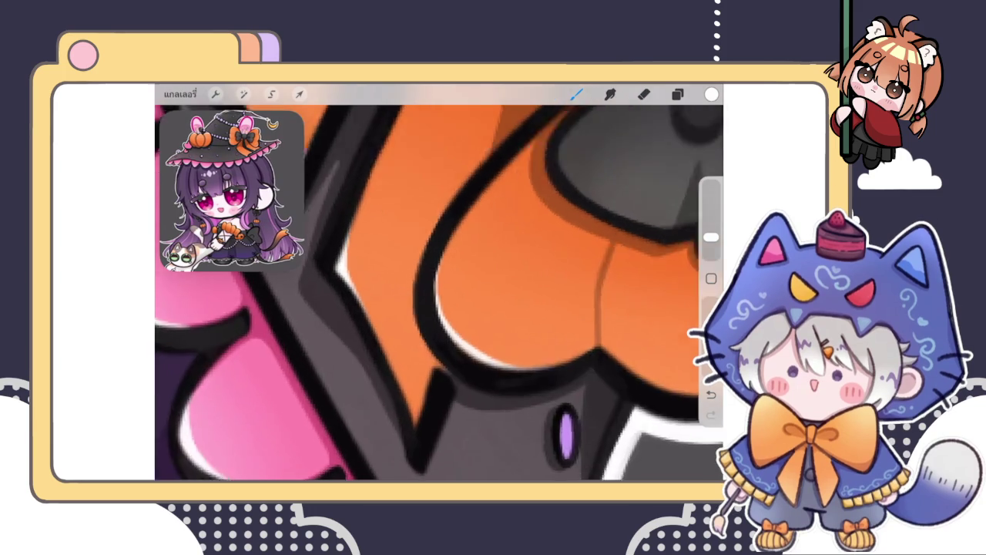
left_click_drag(436, 389, 413, 424)
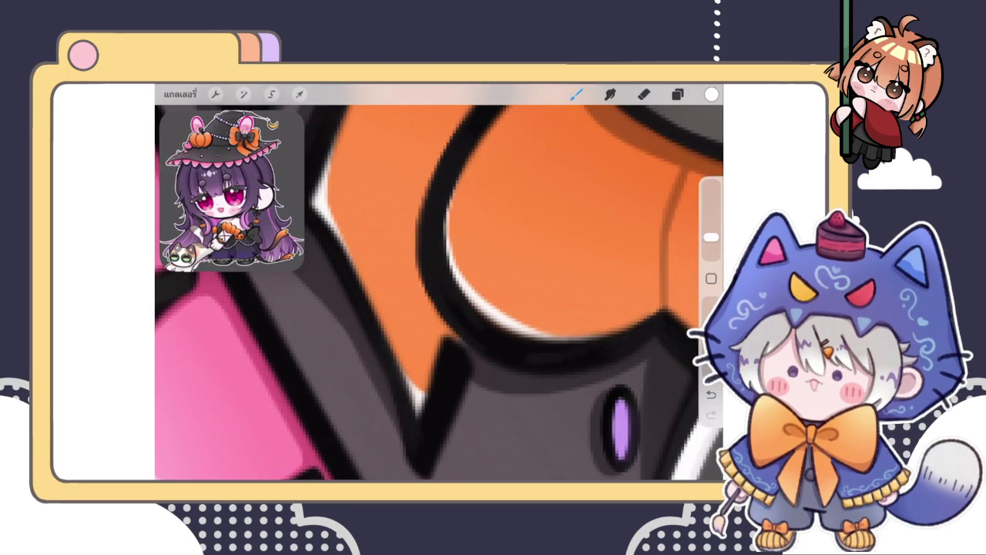
scroll(440, 293, "down", 2)
scroll(439, 293, "down", 2)
Step: Paint a white highlight on the black knot's upper-left edge, undoing the redrawn stroke
scroll(439, 293, "down", 2)
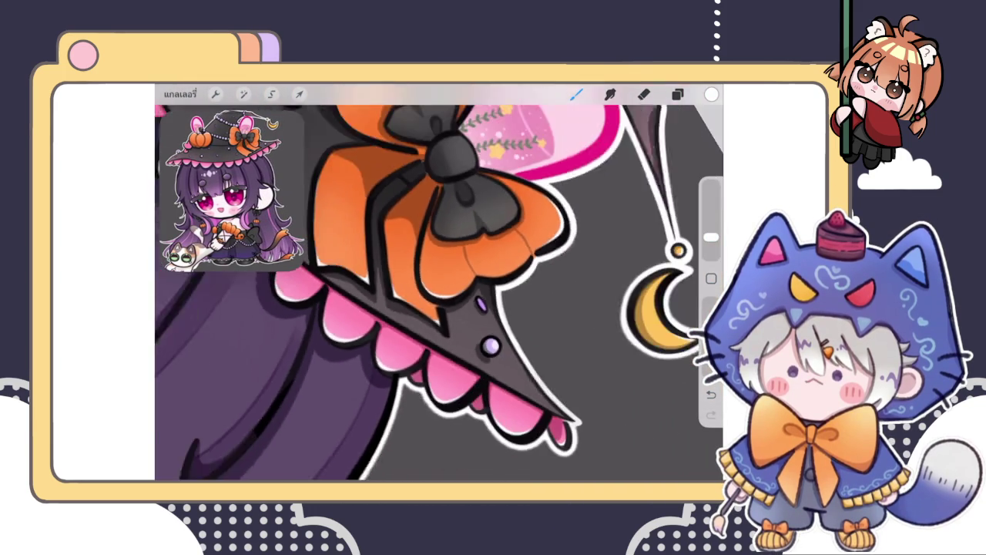
scroll(439, 293, "down", 1)
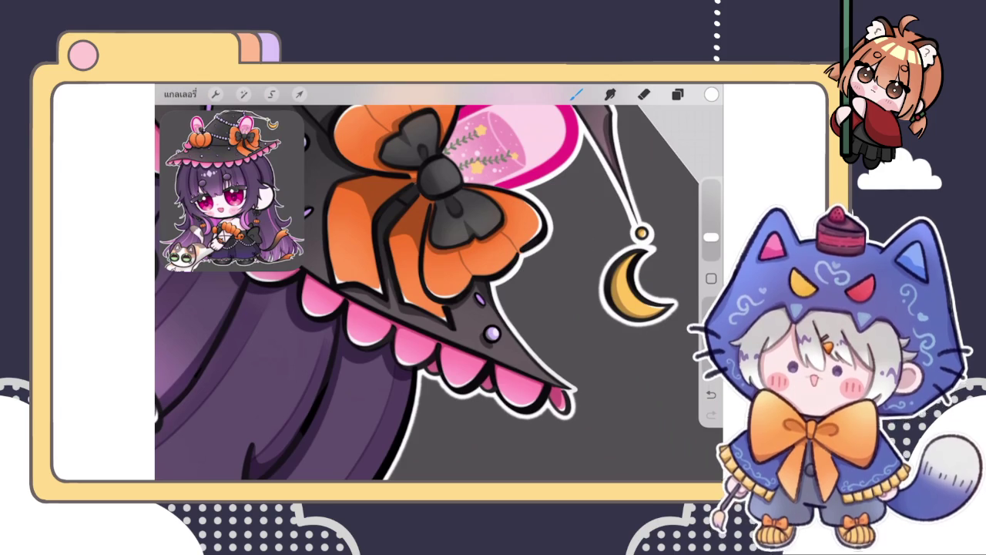
scroll(439, 285, "down", 5)
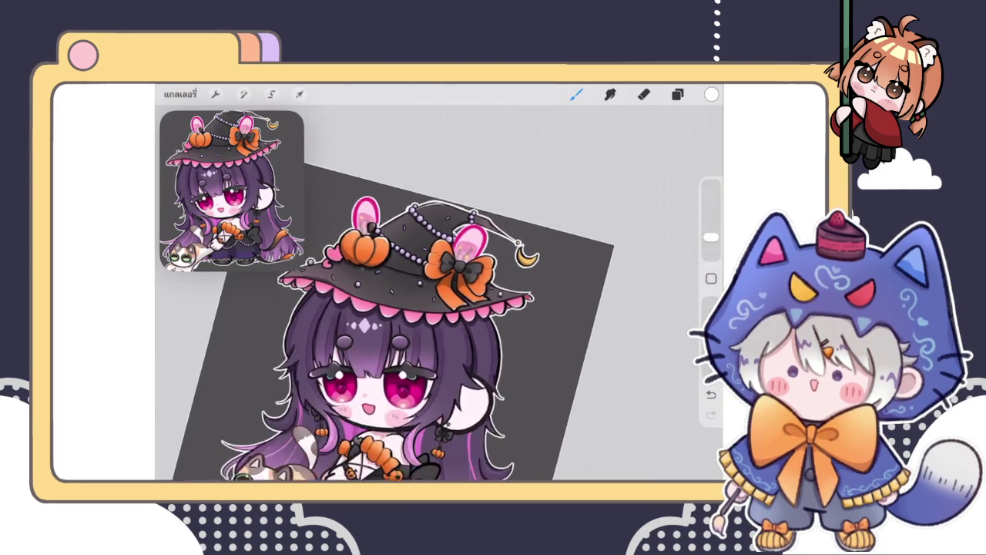
scroll(435, 288, "up", 3)
scroll(435, 289, "up", 3)
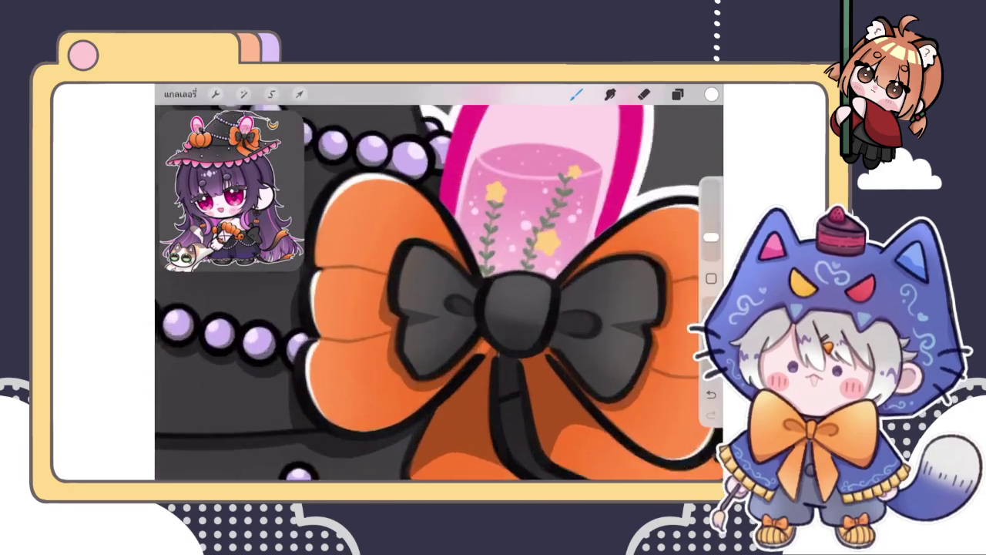
scroll(435, 289, "up", 3)
left_click_drag(430, 262, 392, 312)
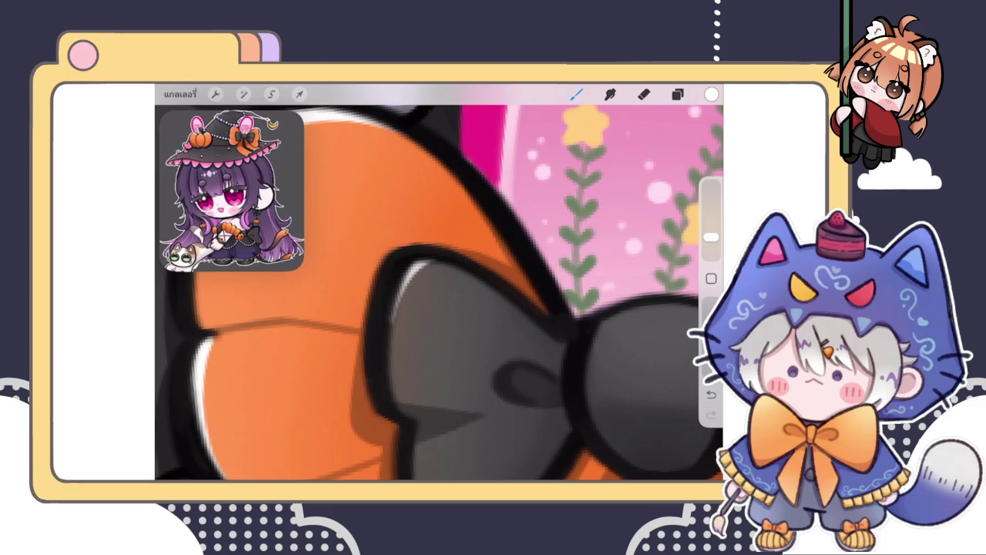
left_click_drag(425, 262, 389, 362)
key("ctrl+z")
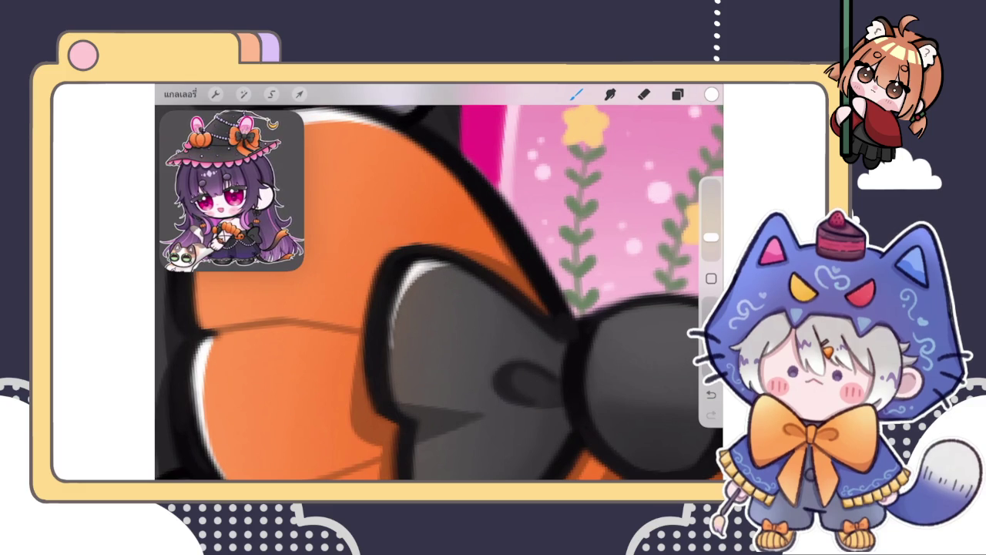
scroll(439, 293, "down", 1)
Step: Add a white highlight across the knot's loop and enlarge the eraser to tidy it
left_click(644, 94)
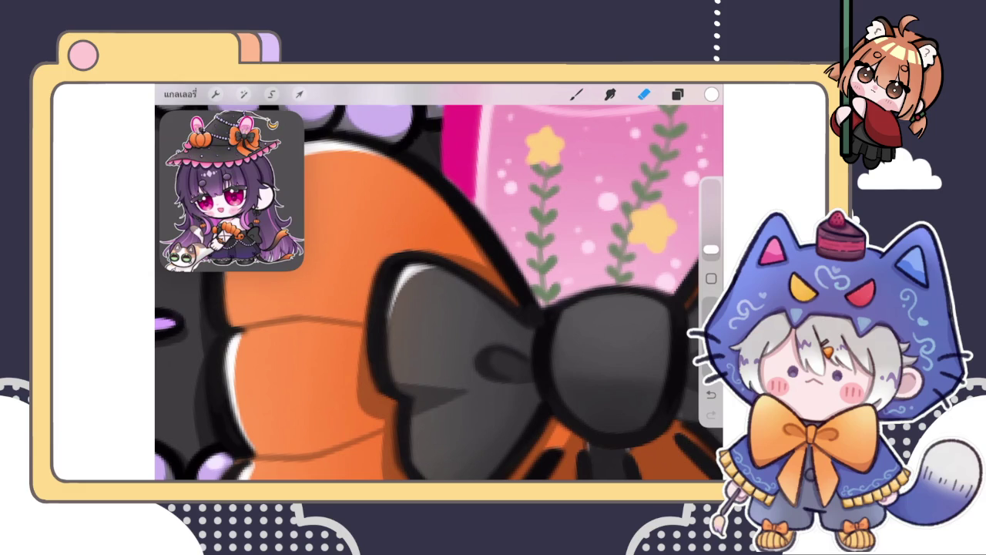
left_click(576, 94)
scroll(439, 293, "down", 2)
scroll(439, 293, "up", 3)
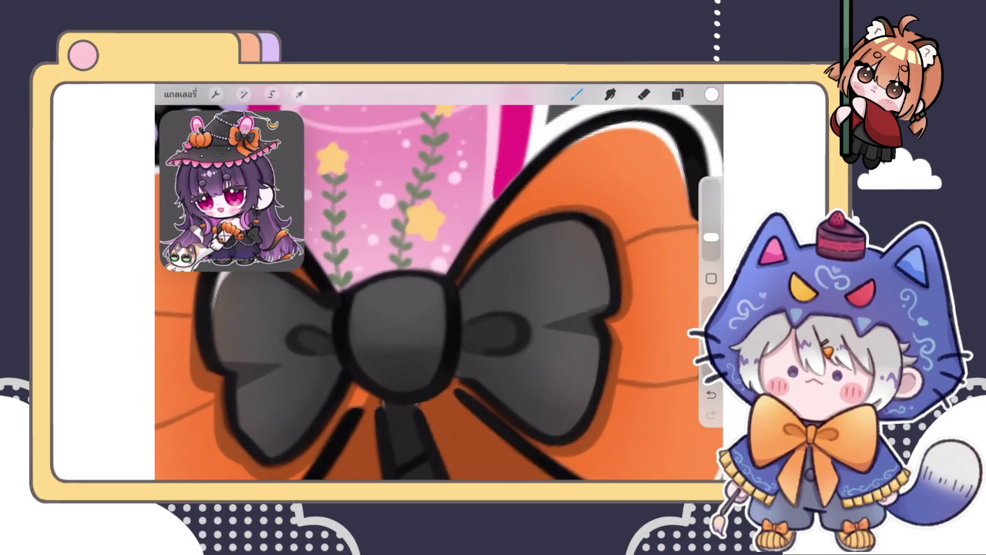
scroll(439, 292, "down", 2)
scroll(439, 293, "up", 2)
scroll(439, 292, "down", 2)
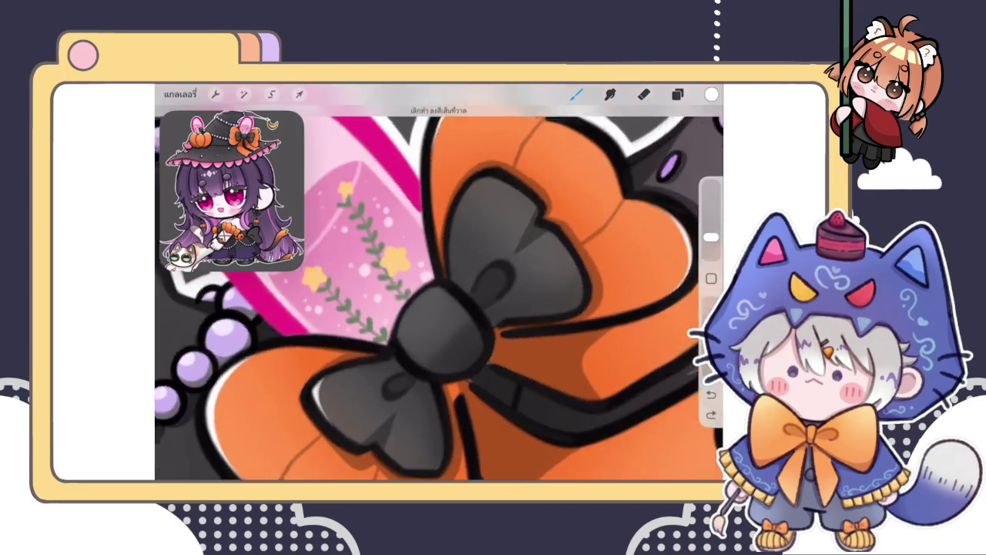
scroll(439, 293, "up", 3)
left_click_drag(436, 260, 530, 265)
left_click(644, 94)
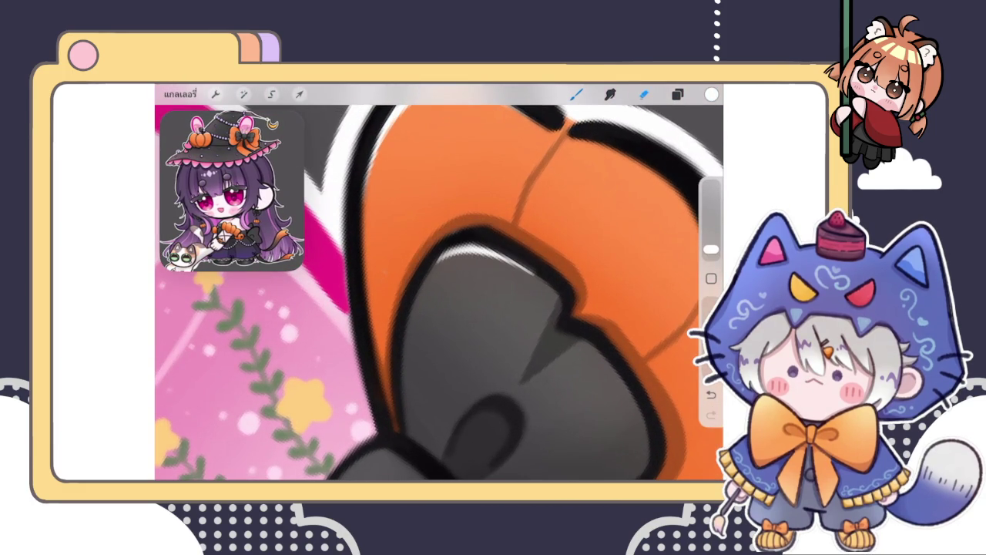
left_click_drag(711, 249, 712, 238)
left_click(576, 94)
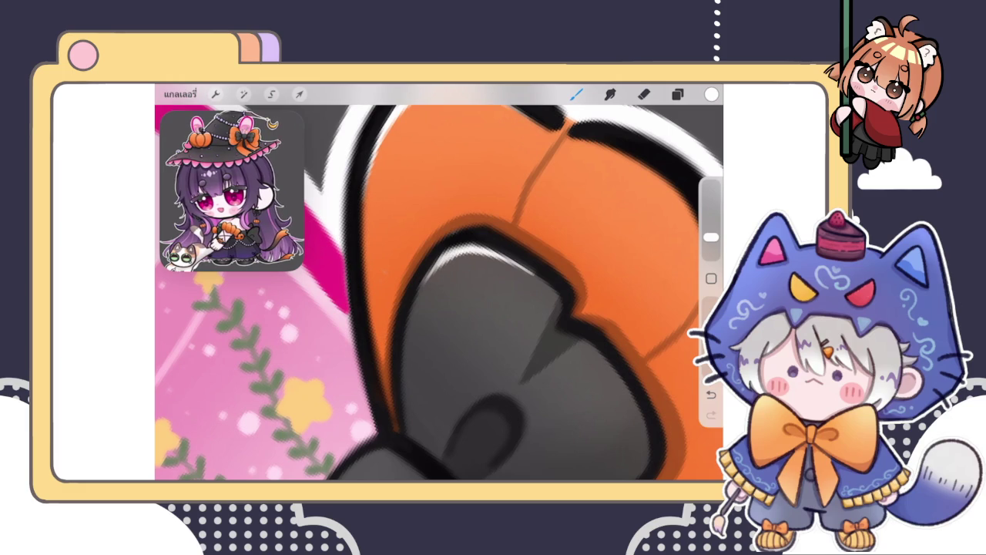
left_click(644, 94)
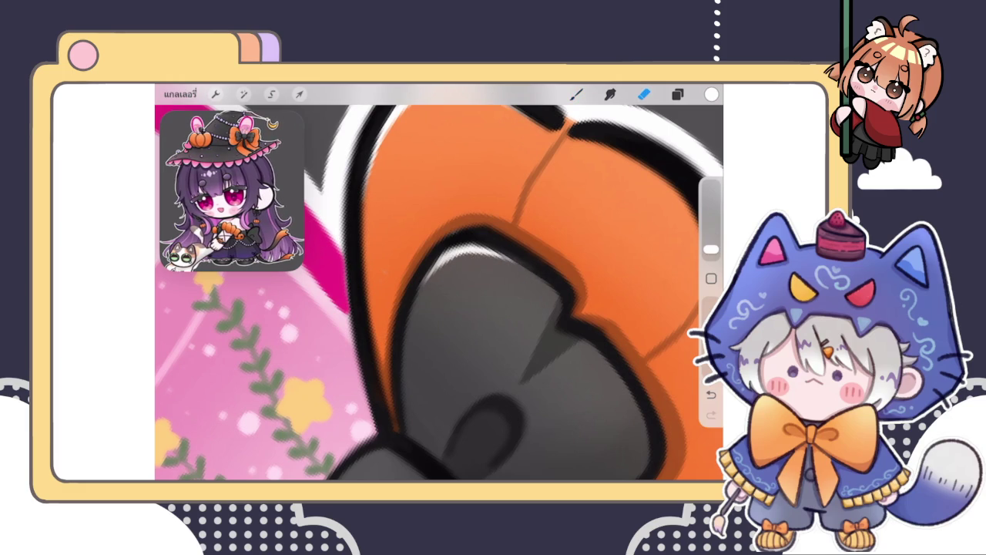
scroll(439, 293, "down", 10)
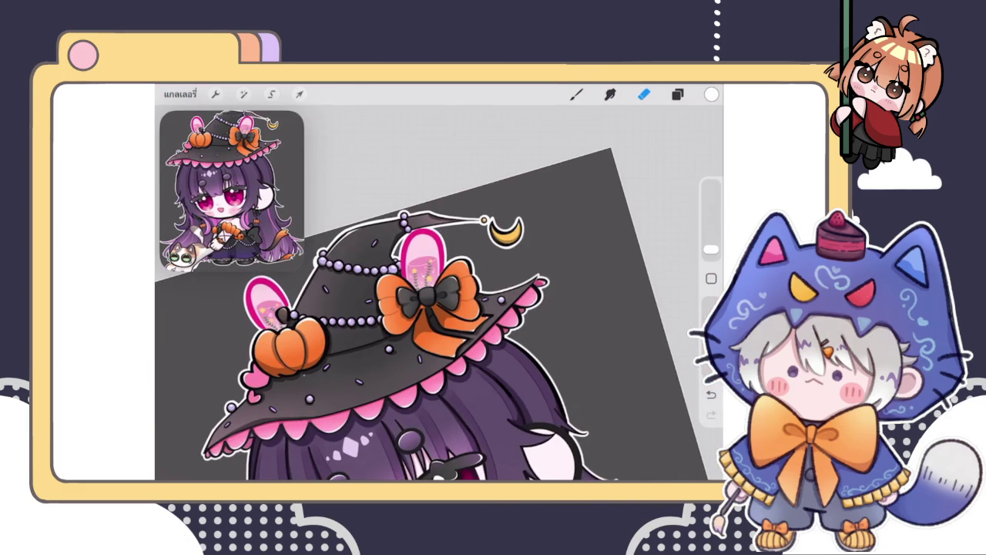
left_click(576, 94)
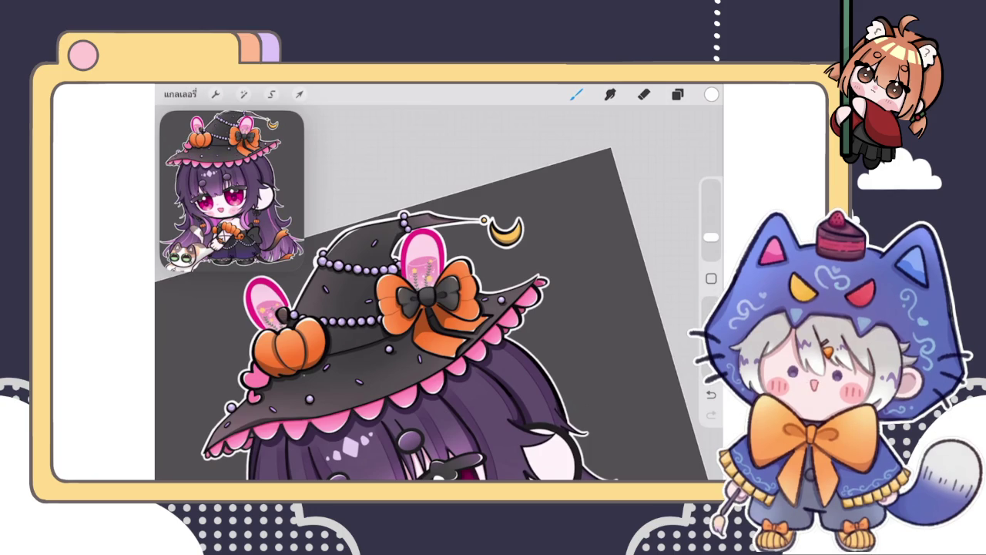
Step: Paint a white highlight inside the first pink glass bunny ear
left_click(677, 94)
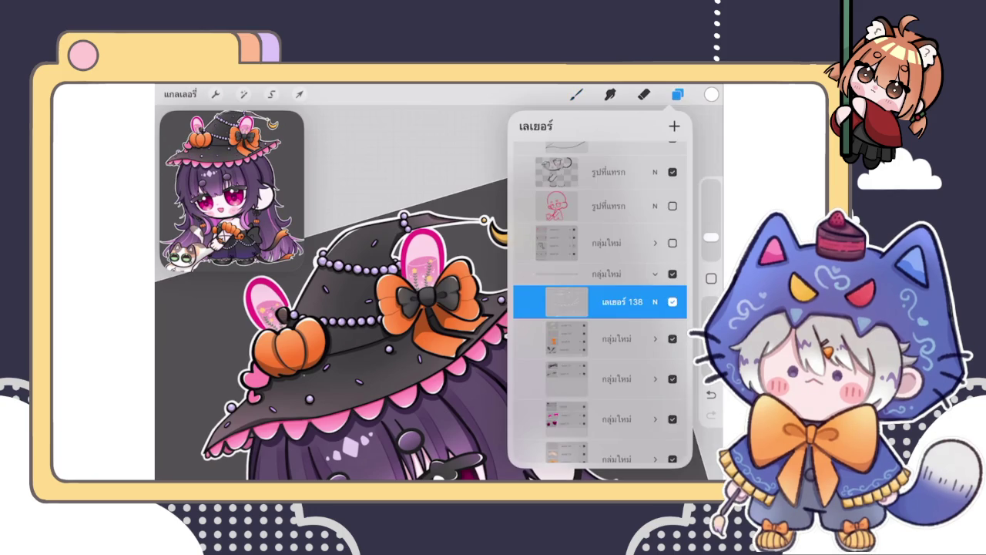
left_click(677, 94)
left_click_drag(289, 343, 366, 304)
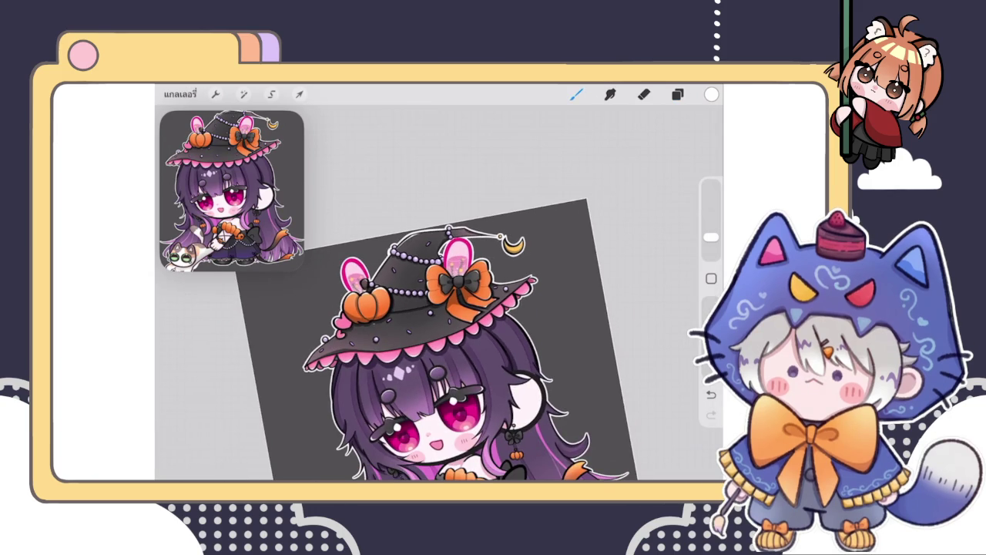
scroll(362, 300, "up", 5)
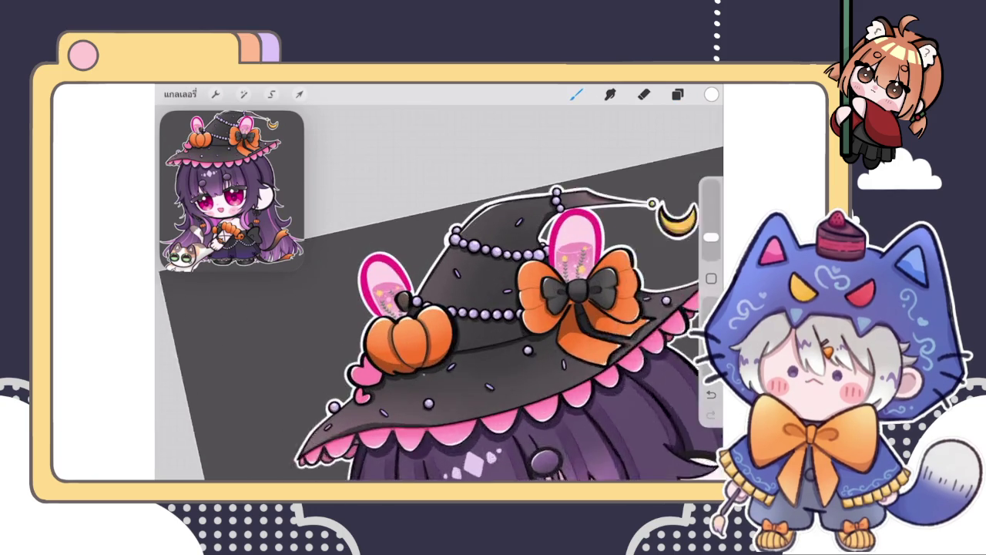
scroll(362, 300, "up", 3)
scroll(416, 316, "up", 5)
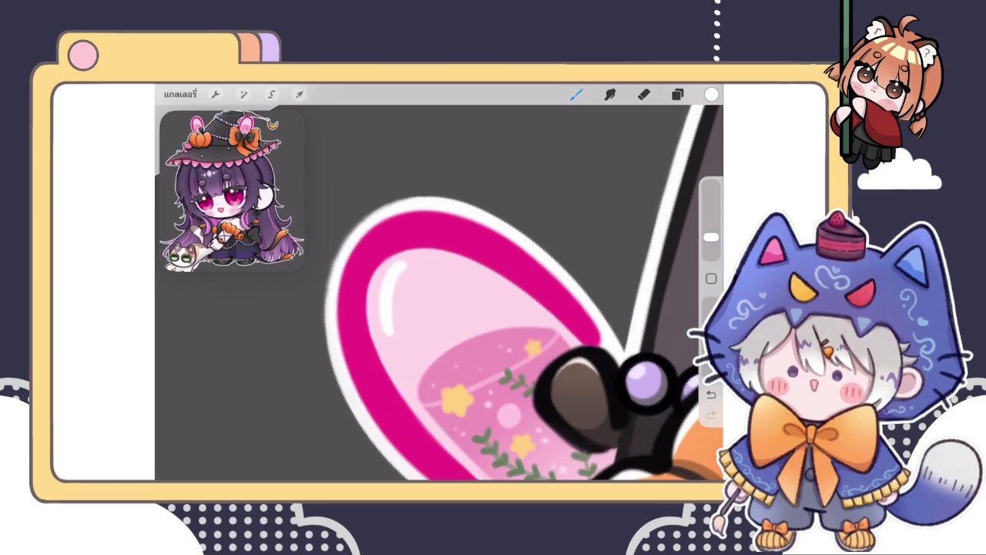
scroll(431, 308, "up", 2)
left_click_drag(409, 238, 388, 329)
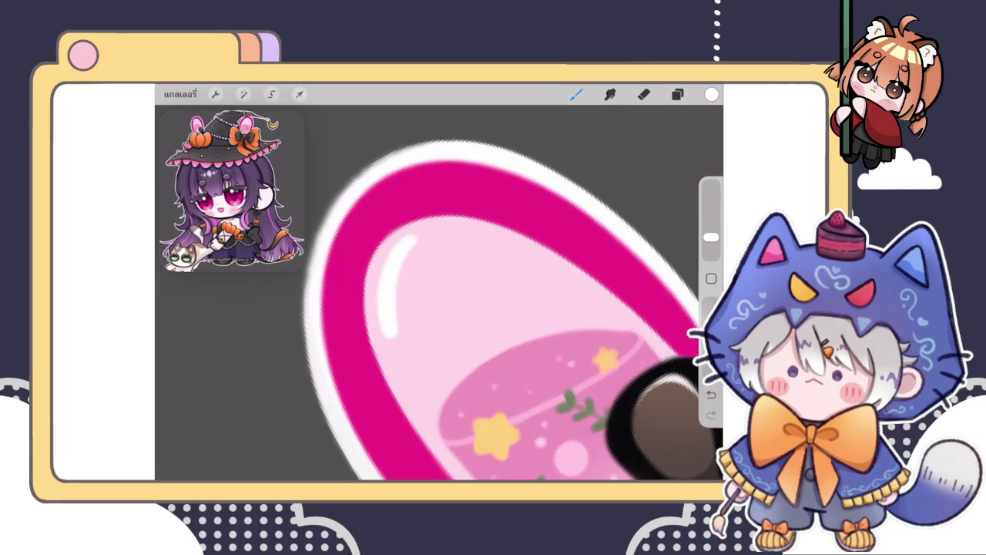
scroll(463, 308, "down", 5)
scroll(439, 293, "down", 3)
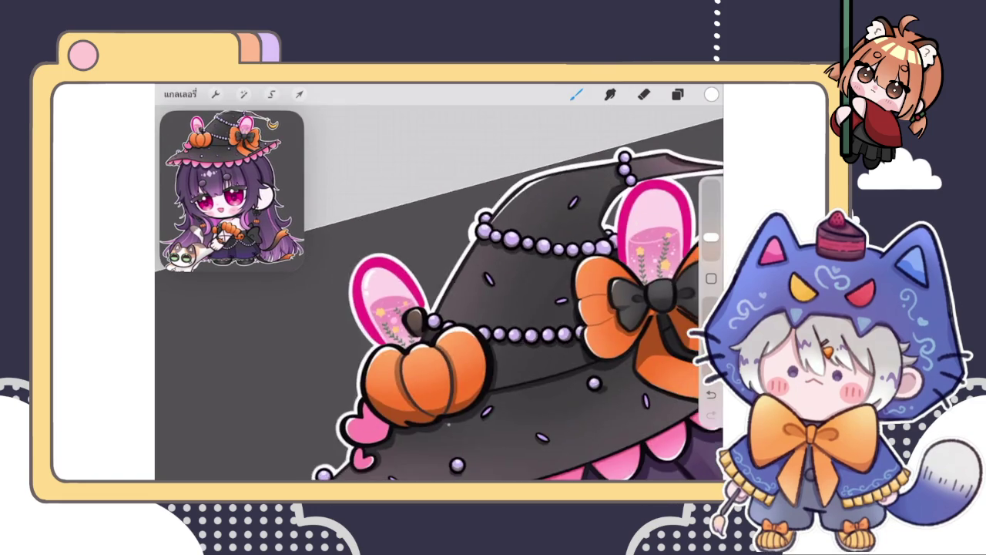
scroll(439, 293, "down", 2)
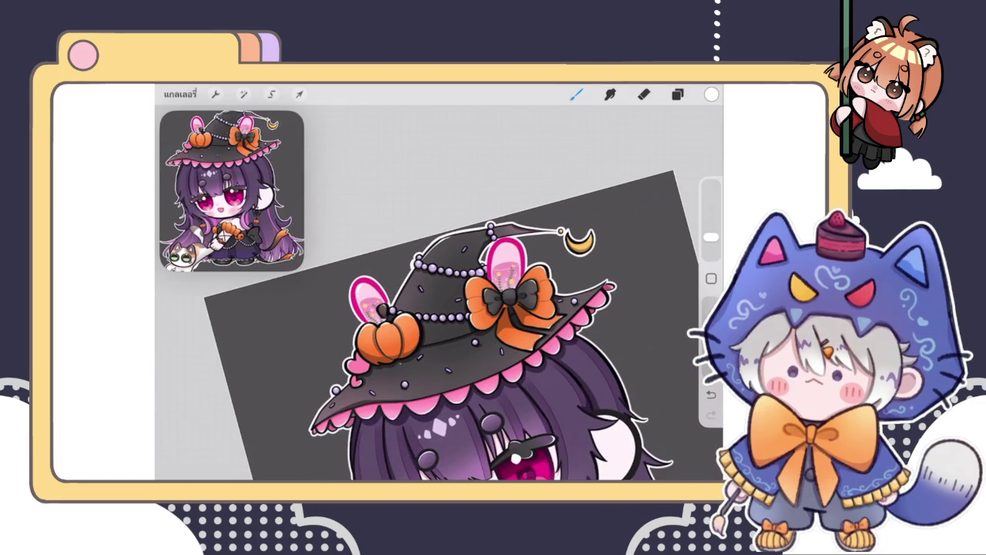
scroll(439, 308, "up", 2)
scroll(440, 293, "up", 3)
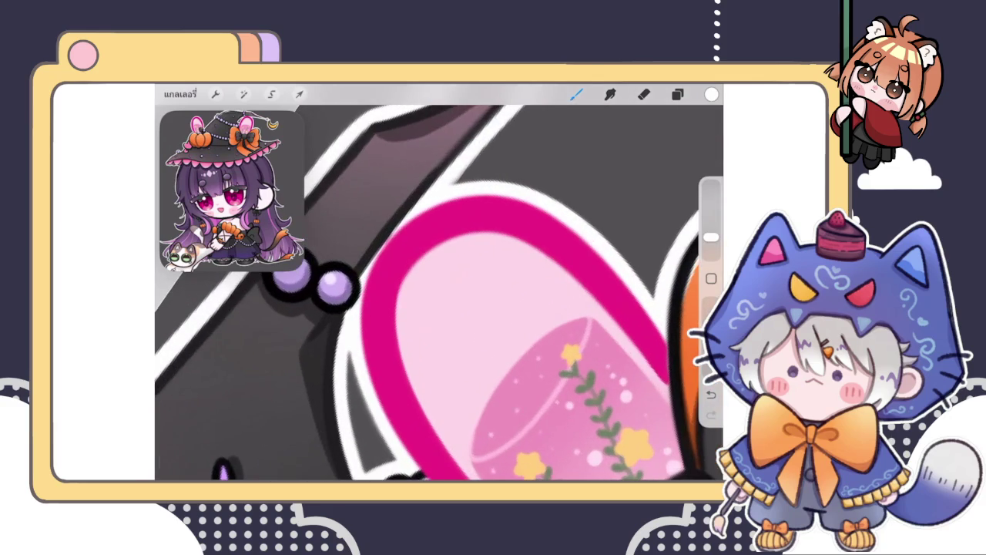
Step: Paint a curved glossy highlight on the pink glass, retrying it several times with undo
left_click_drag(425, 279, 524, 261)
scroll(439, 293, "down", 3)
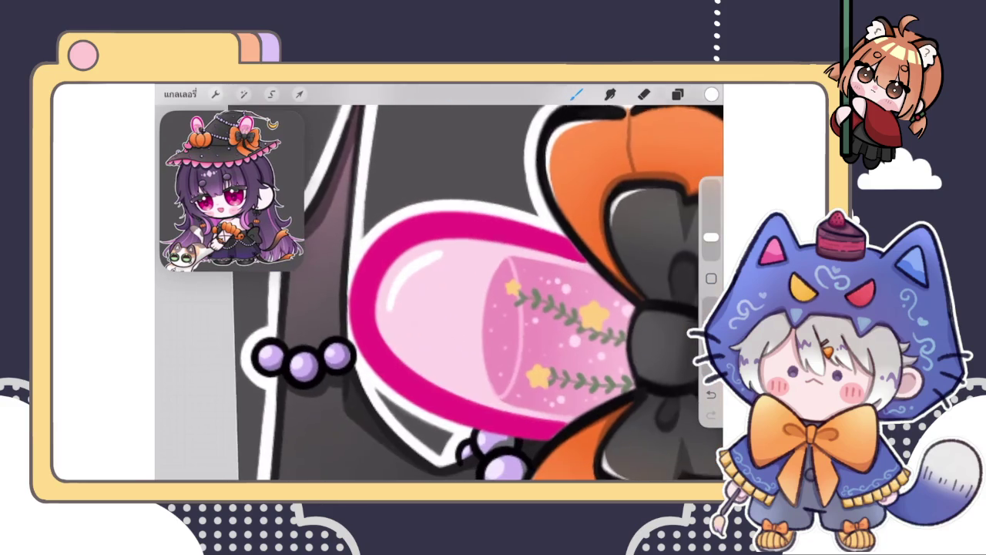
key("ctrl+z")
scroll(439, 292, "up", 3)
left_click_drag(393, 355, 466, 253)
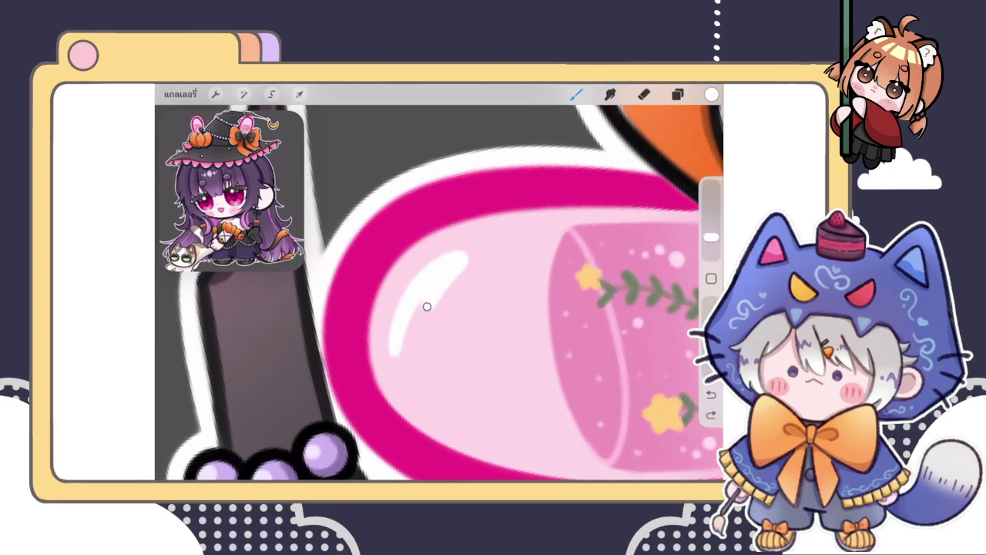
key("ctrl+z")
left_click_drag(393, 334, 457, 257)
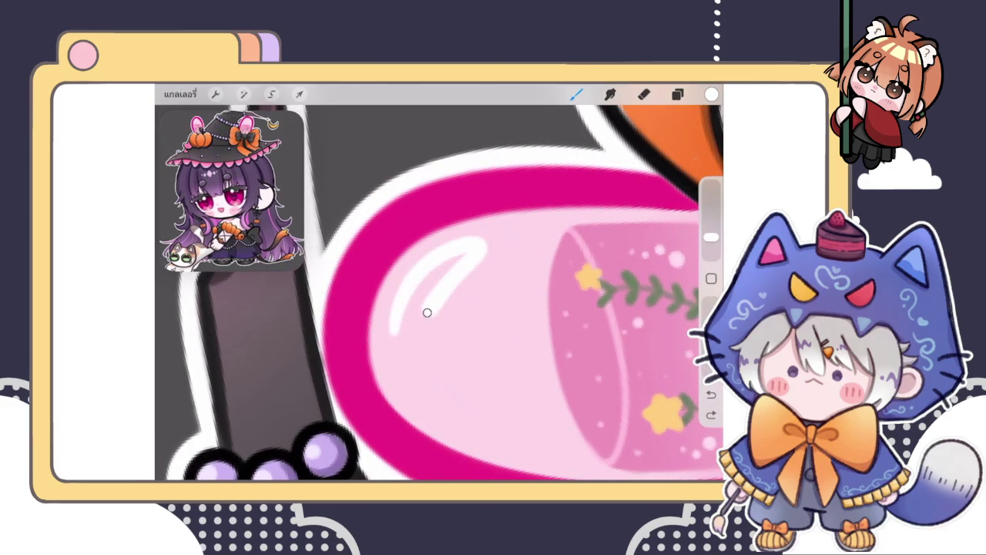
key("ctrl+z")
mouse_move(393, 339)
left_mouse_down()
mouse_move(463, 235)
mouse_move(398, 341)
left_mouse_up()
scroll(439, 293, "down", 3)
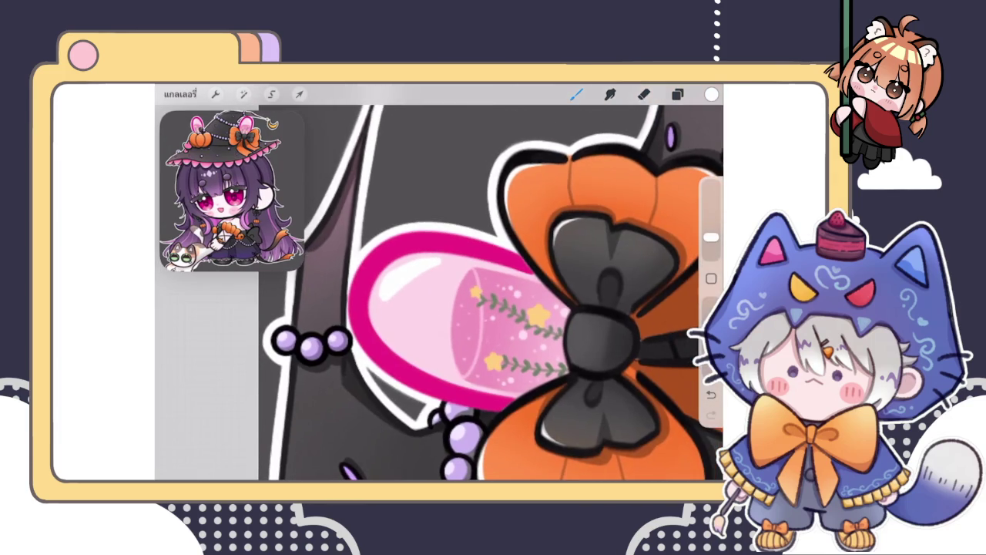
scroll(439, 293, "down", 3)
scroll(439, 292, "down", 2)
scroll(408, 301, "up", 3)
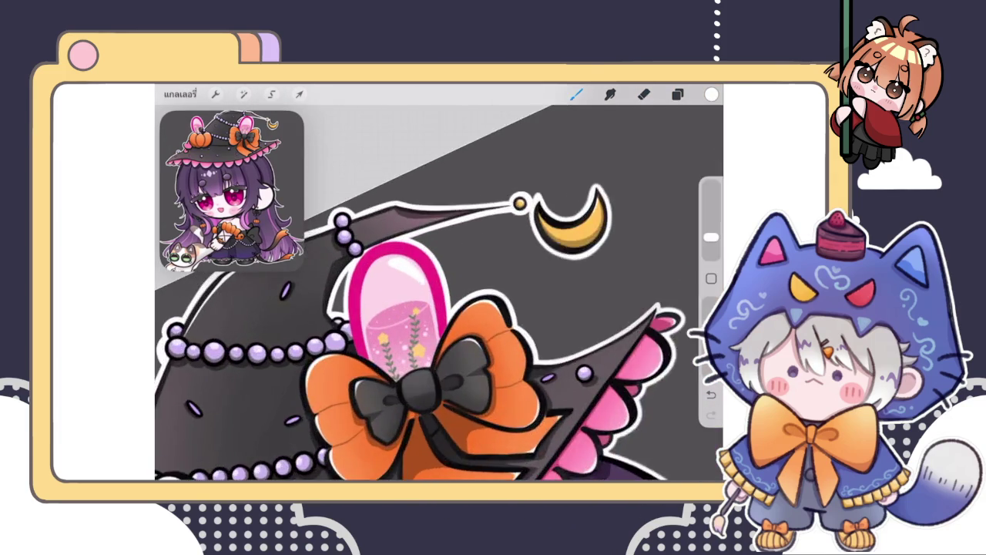
scroll(408, 300, "up", 3)
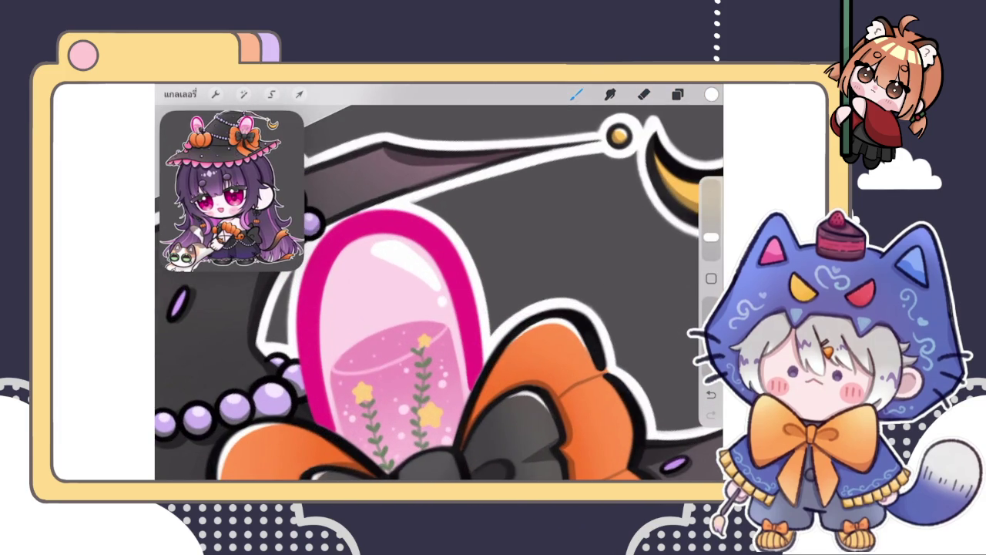
scroll(439, 282, "down", 5)
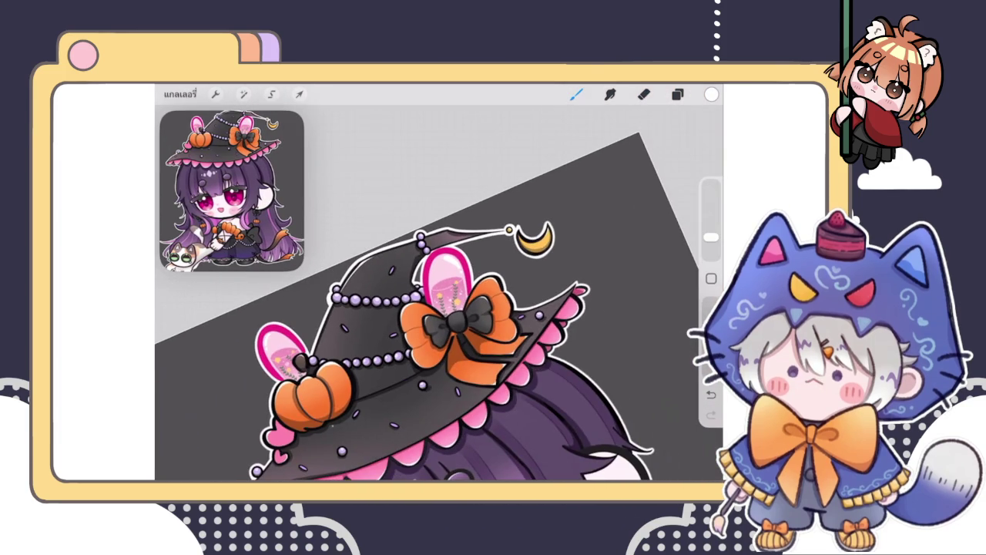
scroll(439, 293, "up", 2)
scroll(439, 293, "up", 3)
scroll(439, 293, "up", 1)
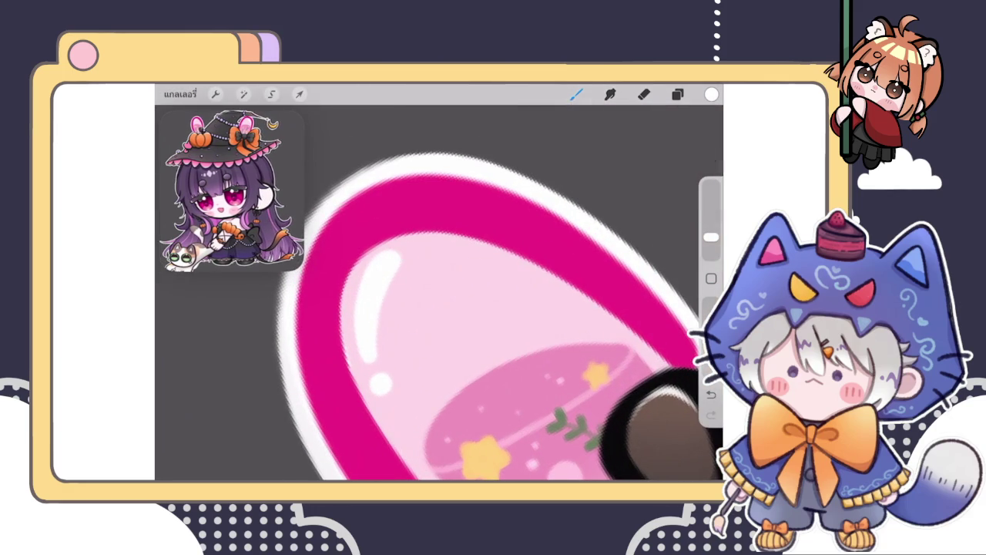
scroll(439, 293, "down", 3)
scroll(439, 292, "up", 3)
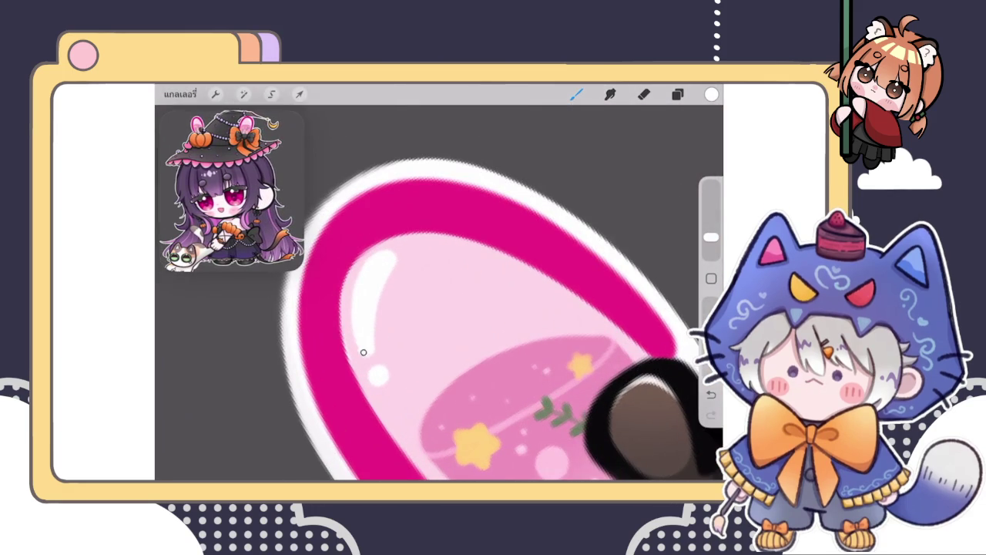
scroll(439, 292, "down", 3)
scroll(439, 293, "down", 2)
scroll(439, 292, "down", 2)
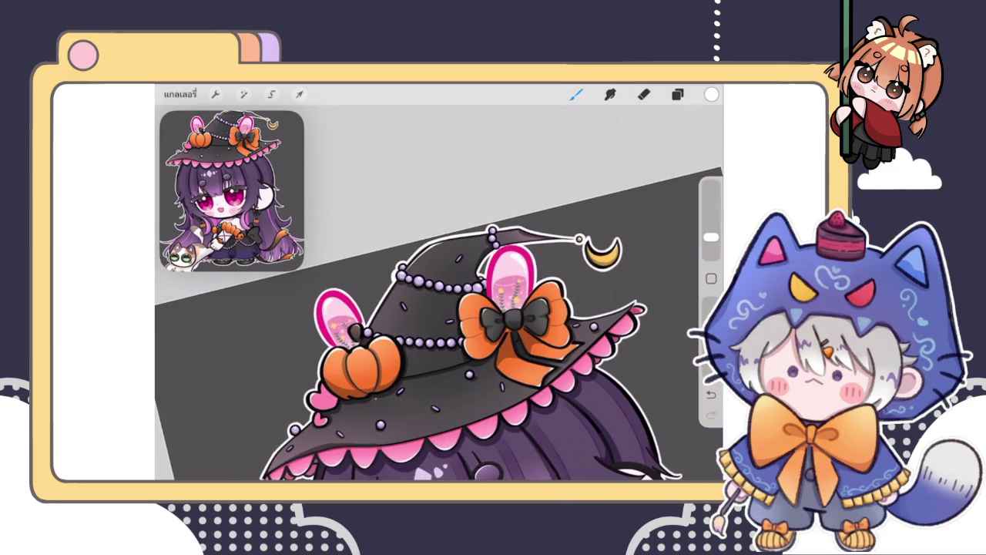
scroll(439, 293, "down", 2)
scroll(440, 293, "down", 2)
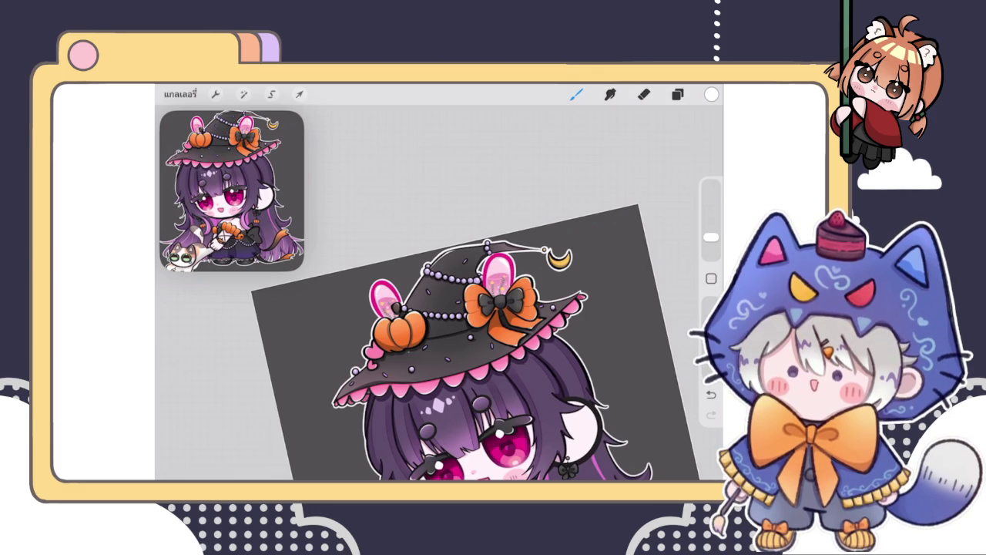
Step: Undo the last stroke and repaint a light highlight on the purple oval sprinkle's upper edge
left_click(677, 94)
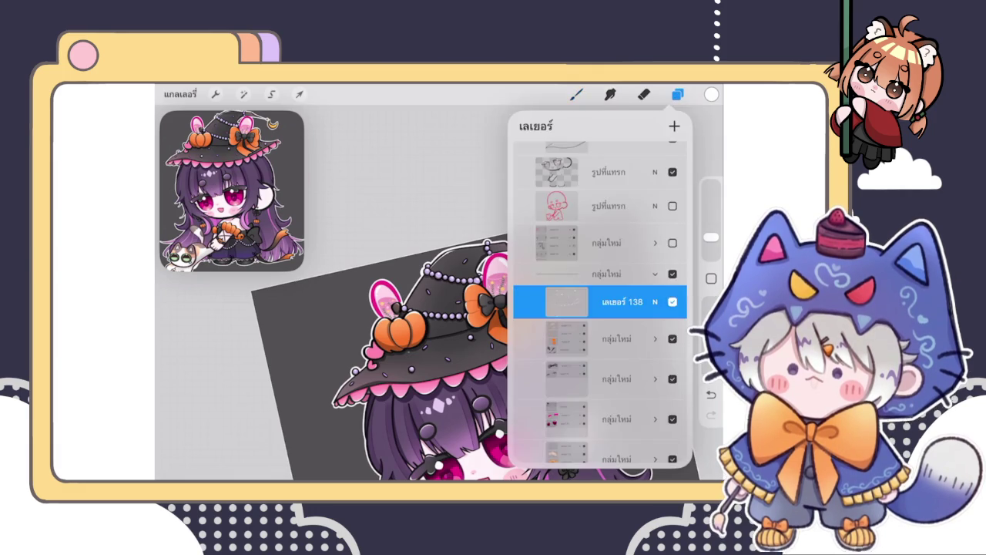
left_click(677, 94)
scroll(478, 308, "up", 2)
scroll(478, 308, "up", 2)
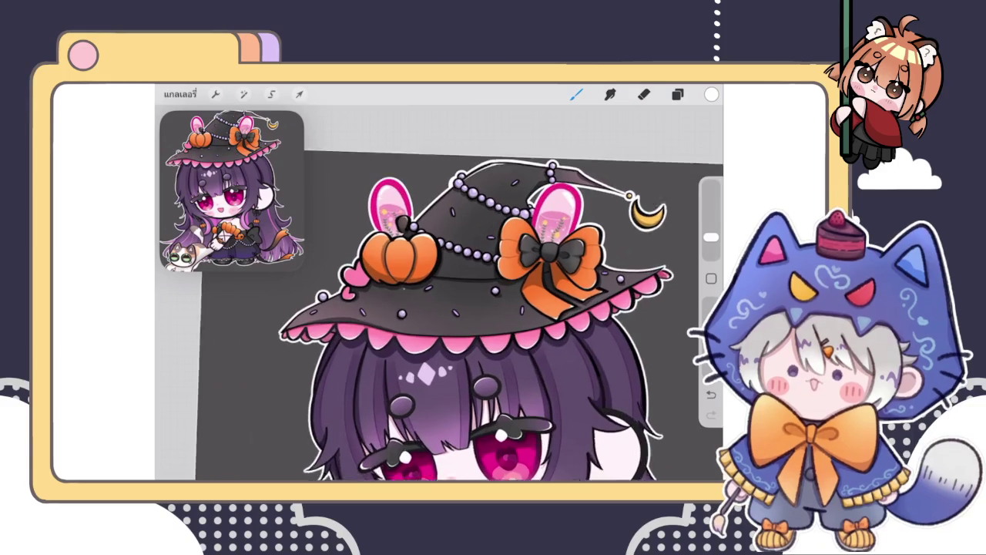
scroll(478, 308, "up", 2)
scroll(431, 308, "up", 3)
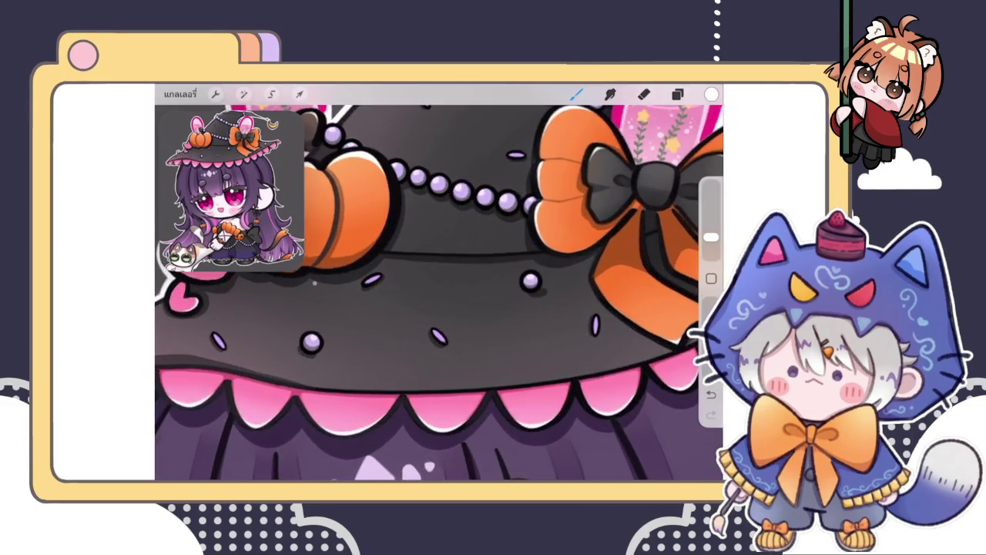
scroll(432, 309, "up", 3)
scroll(316, 289, "up", 2)
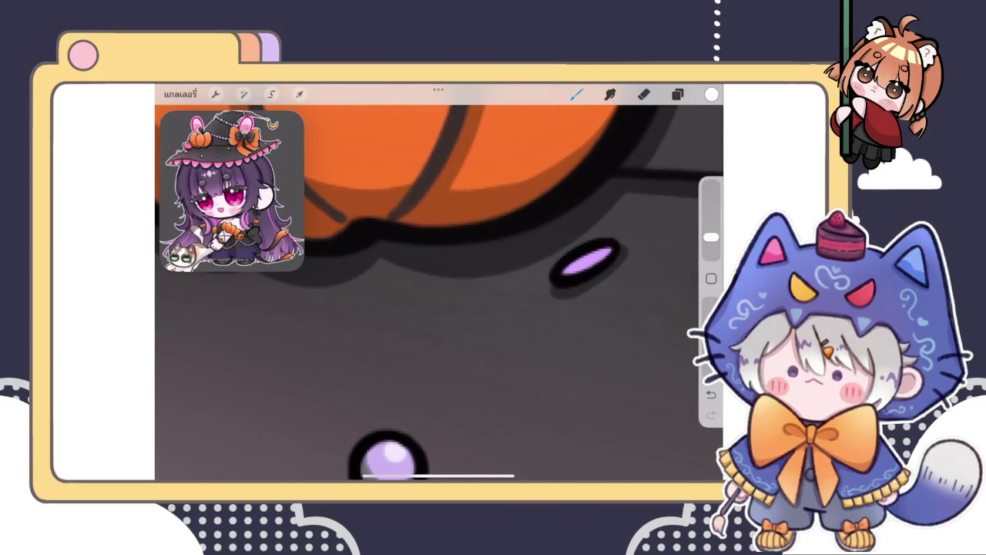
key("ctrl+z")
scroll(396, 273, "up", 2)
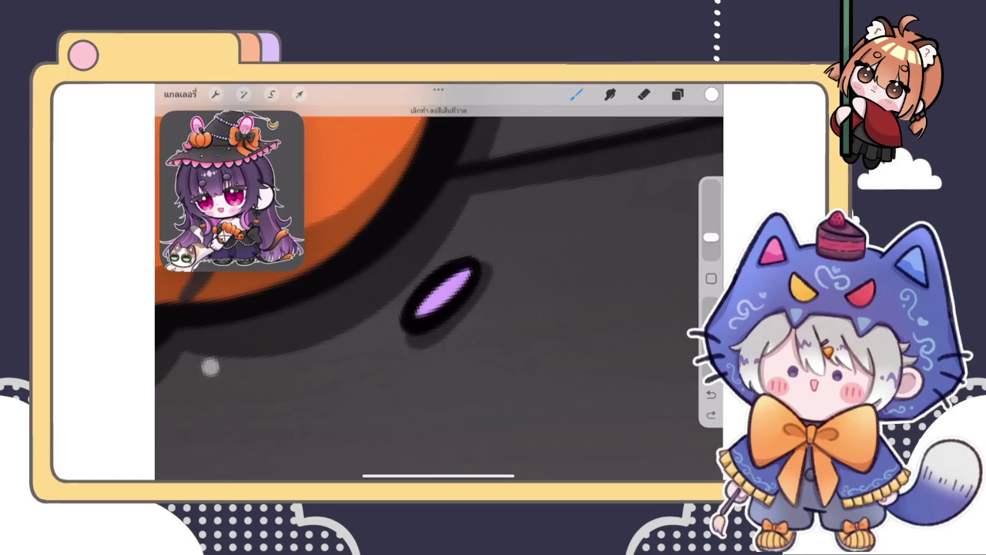
left_click_drag(422, 308, 469, 274)
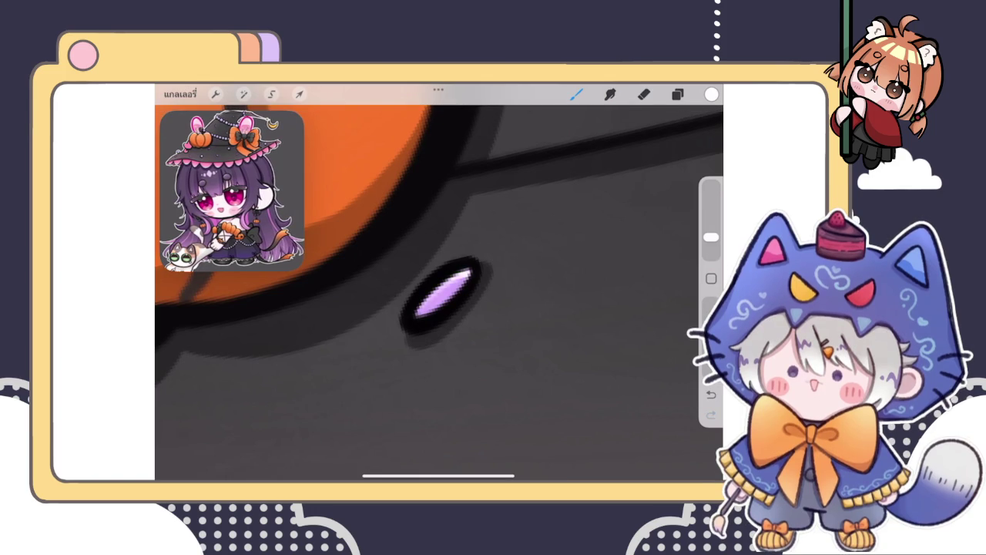
scroll(439, 293, "down", 3)
scroll(439, 308, "up", 2)
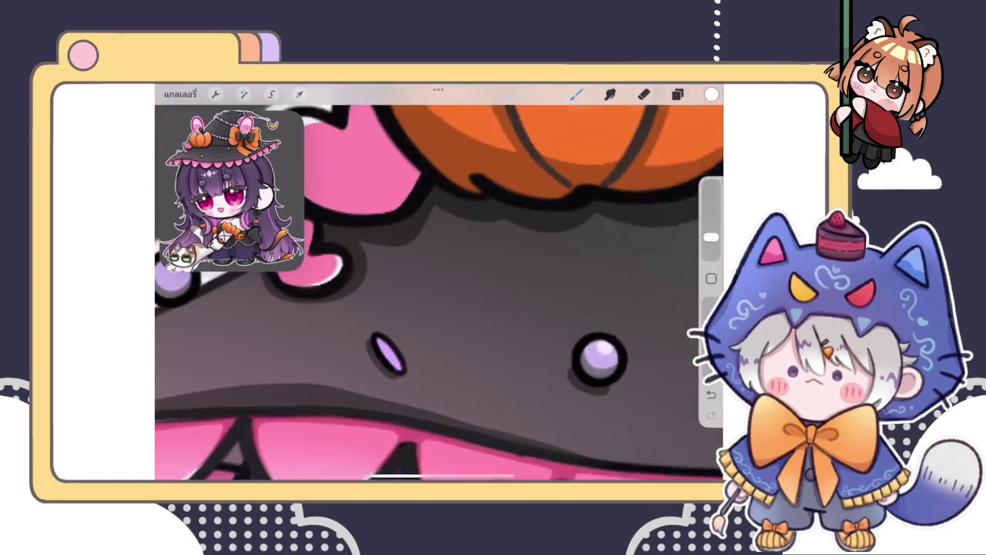
scroll(439, 293, "up", 1)
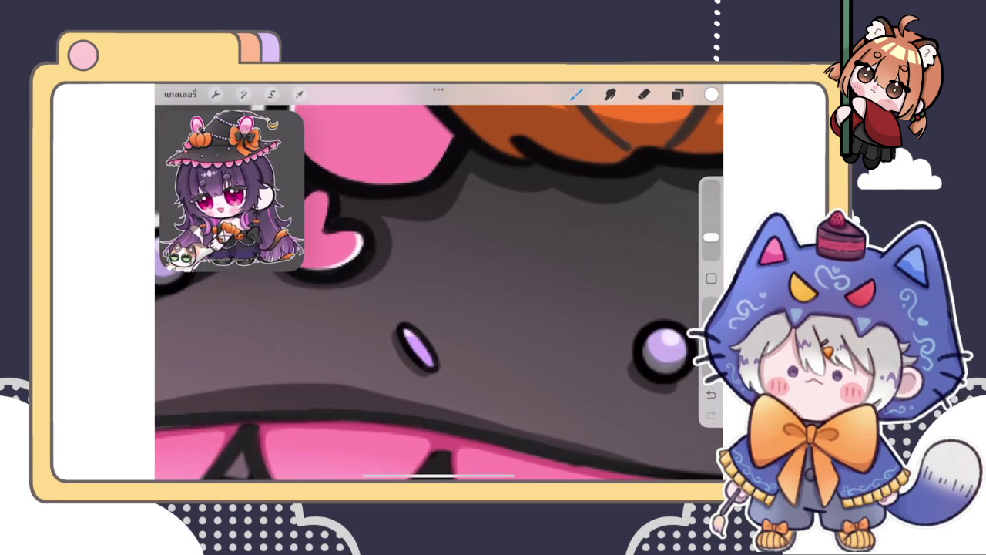
scroll(439, 293, "down", 3)
scroll(439, 292, "up", 3)
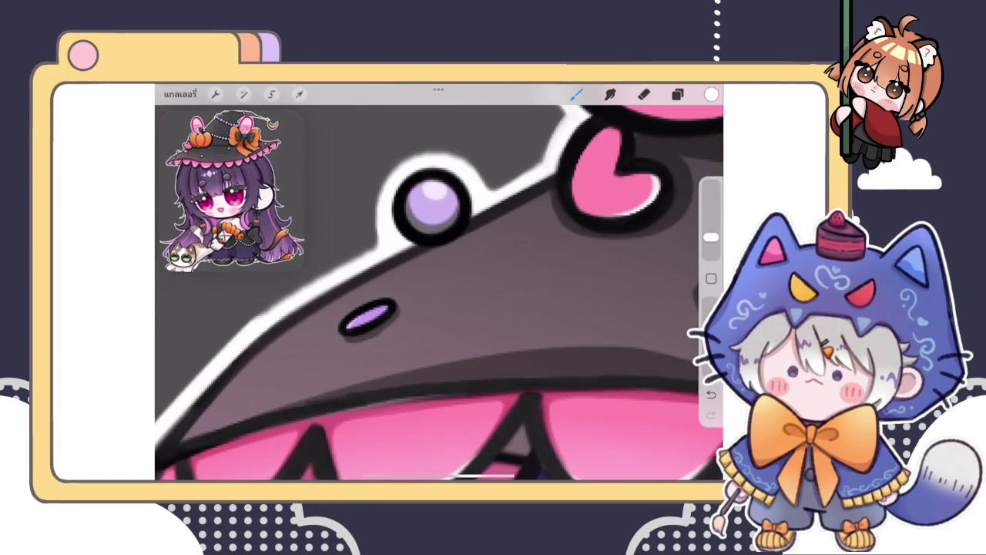
scroll(439, 293, "down", 3)
scroll(439, 293, "up", 1)
scroll(439, 293, "up", 1)
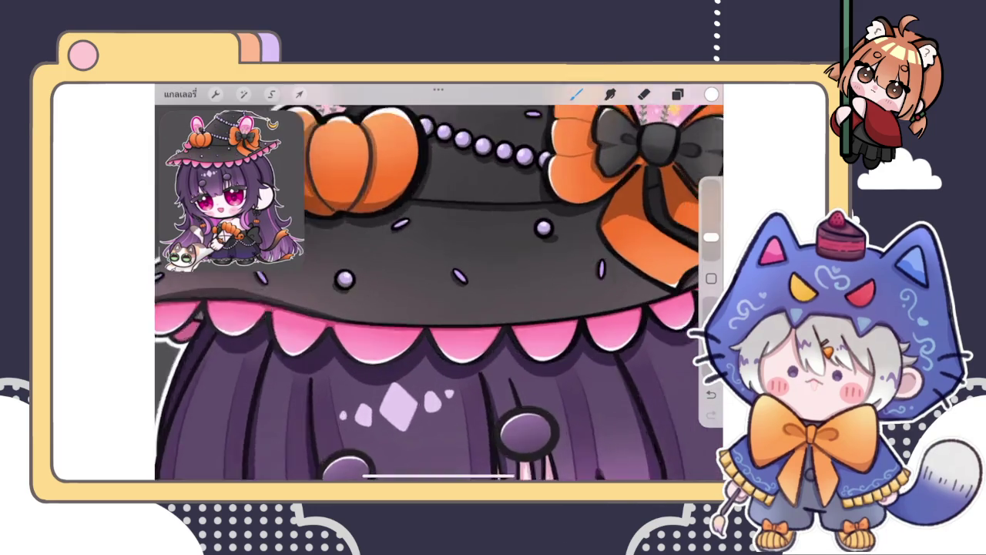
scroll(440, 293, "up", 3)
scroll(439, 293, "up", 1)
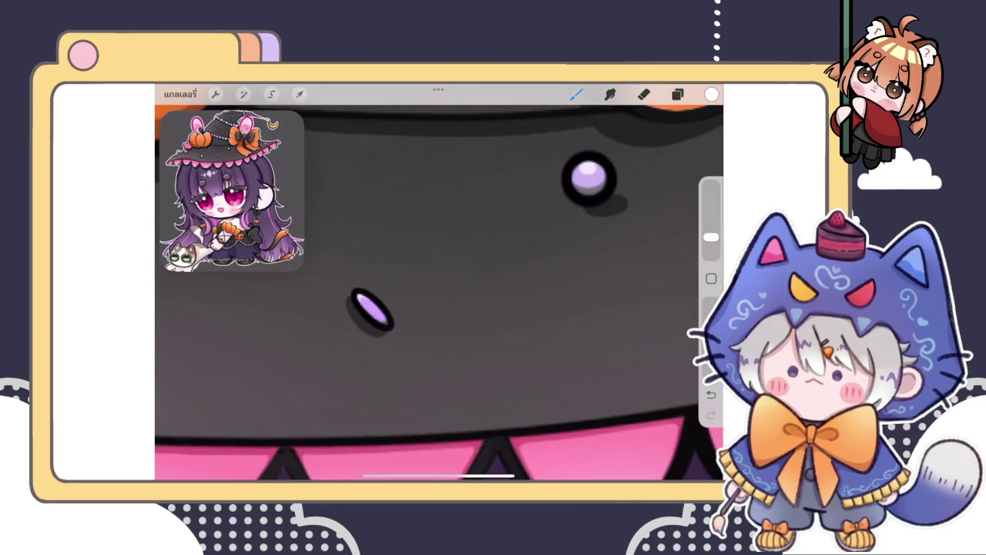
scroll(440, 293, "down", 3)
scroll(439, 293, "up", 3)
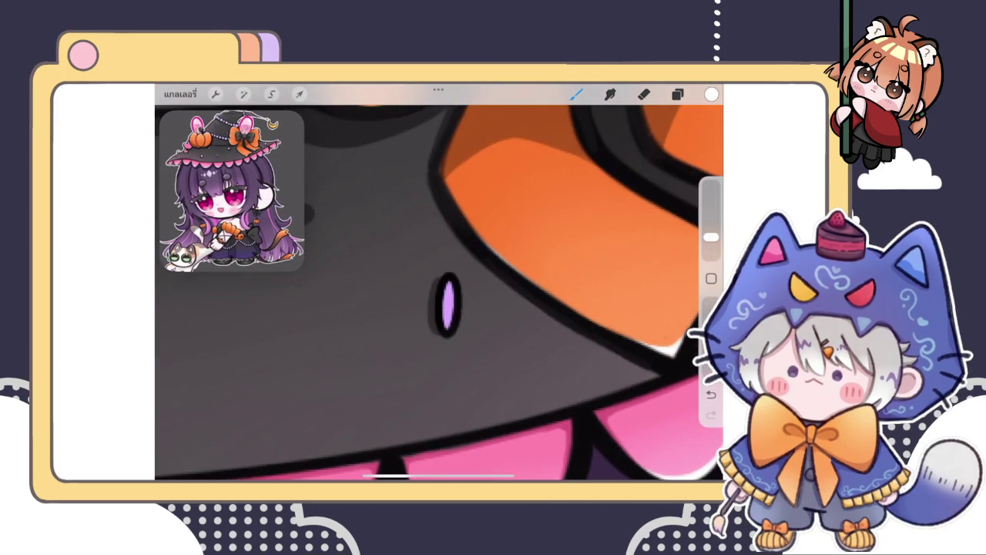
scroll(439, 293, "down", 3)
scroll(439, 292, "down", 3)
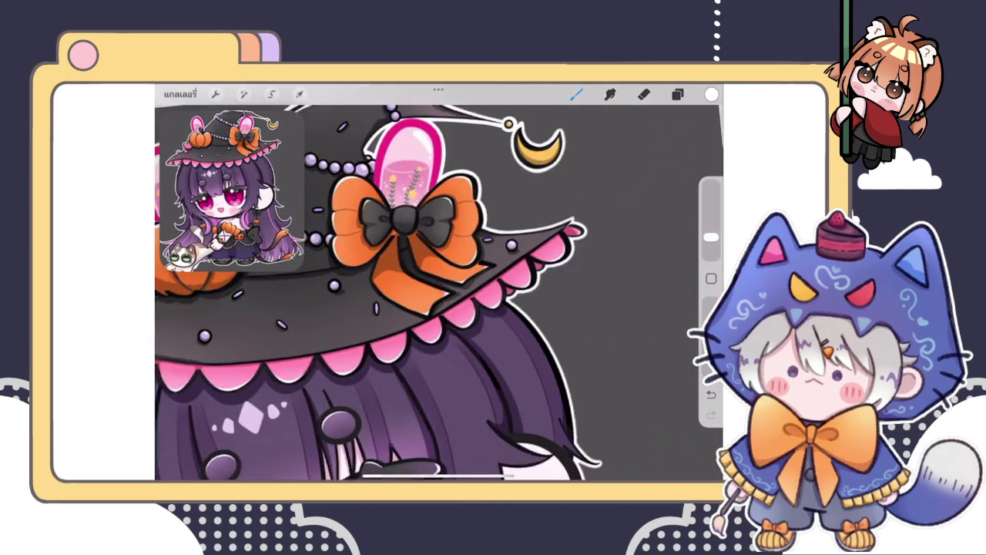
scroll(439, 293, "up", 1)
scroll(439, 292, "up", 3)
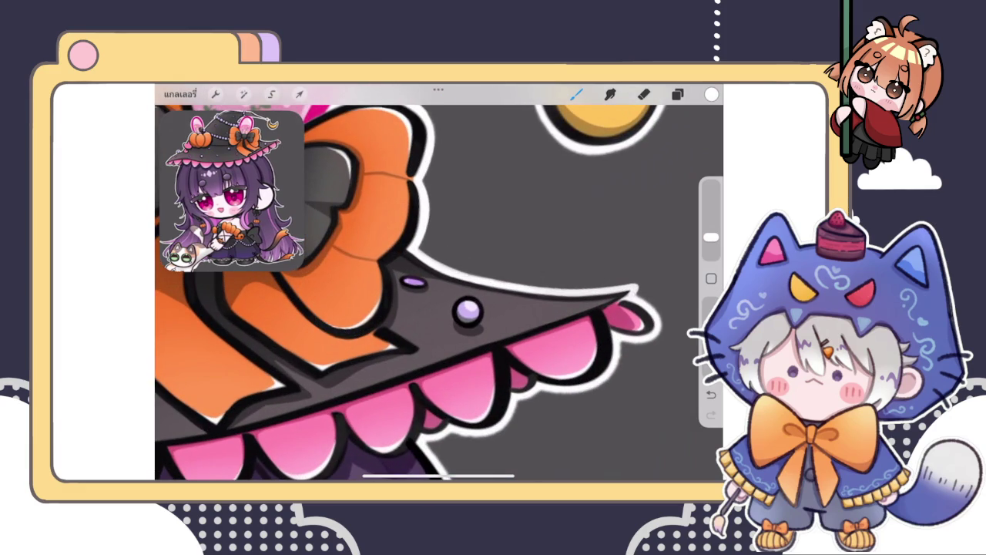
scroll(439, 293, "down", 3)
scroll(439, 293, "down", 1)
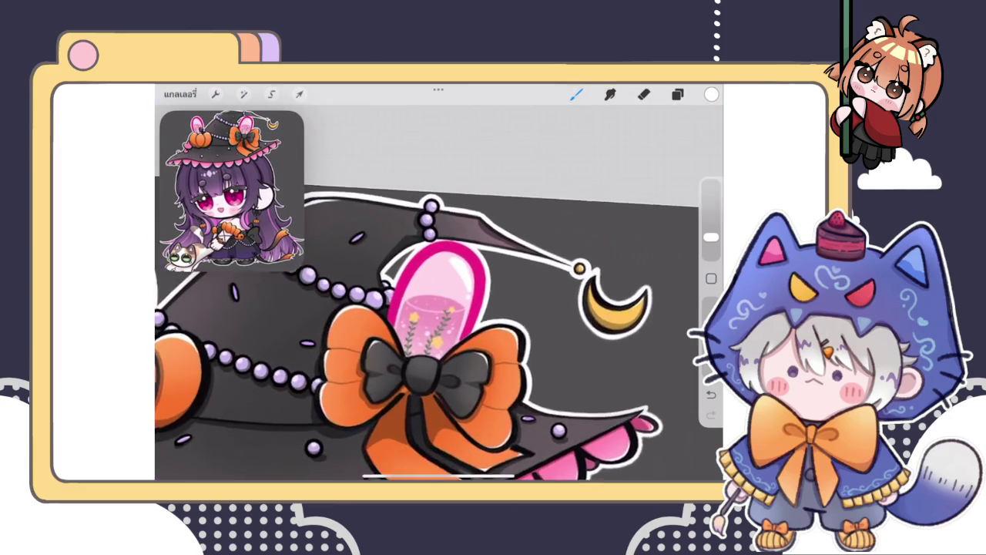
scroll(440, 293, "up", 3)
scroll(439, 293, "up", 1)
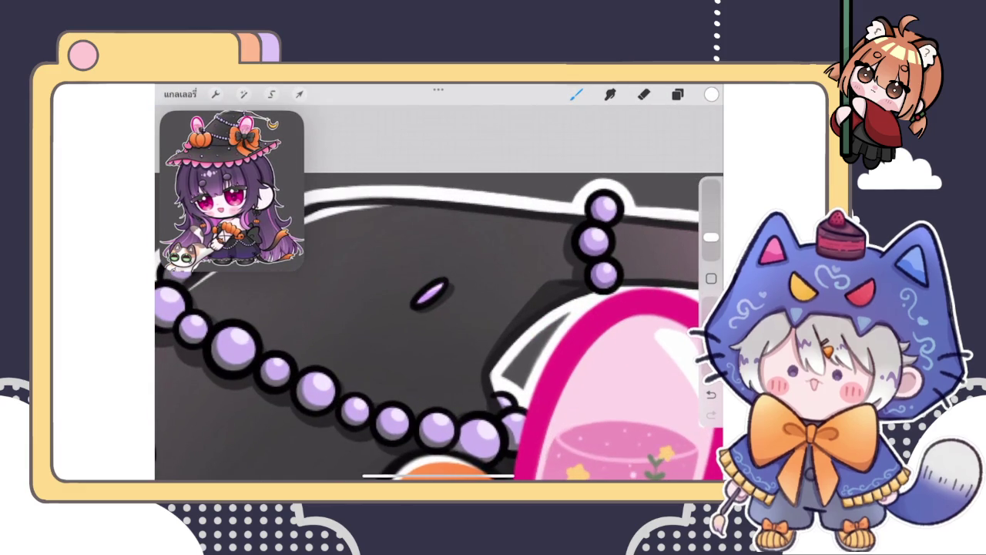
scroll(439, 293, "left", 5)
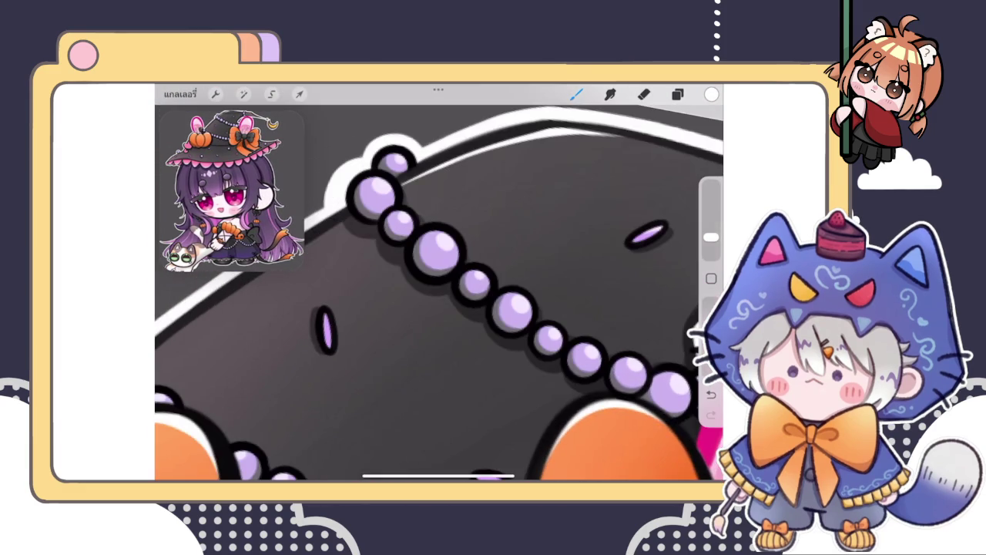
scroll(439, 293, "down", 3)
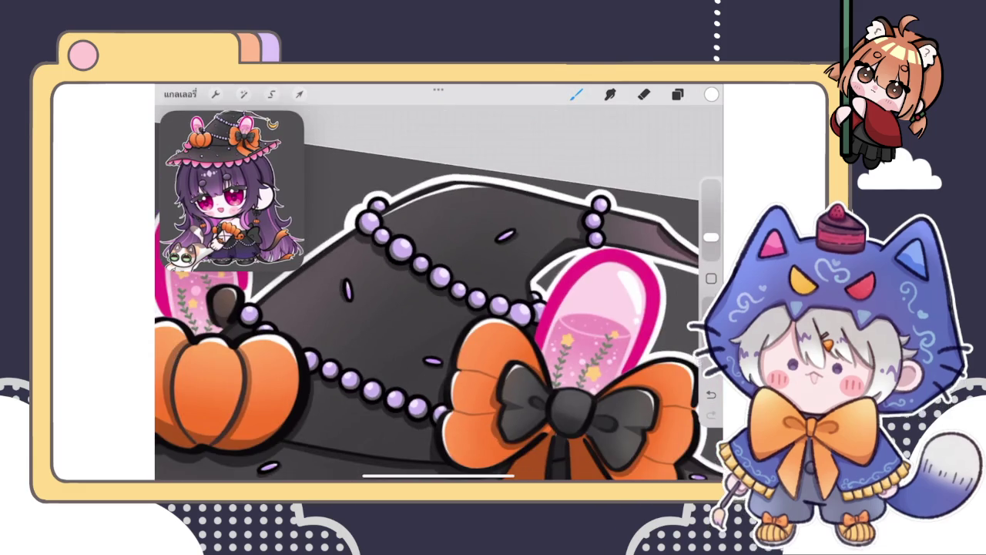
scroll(439, 293, "up", 3)
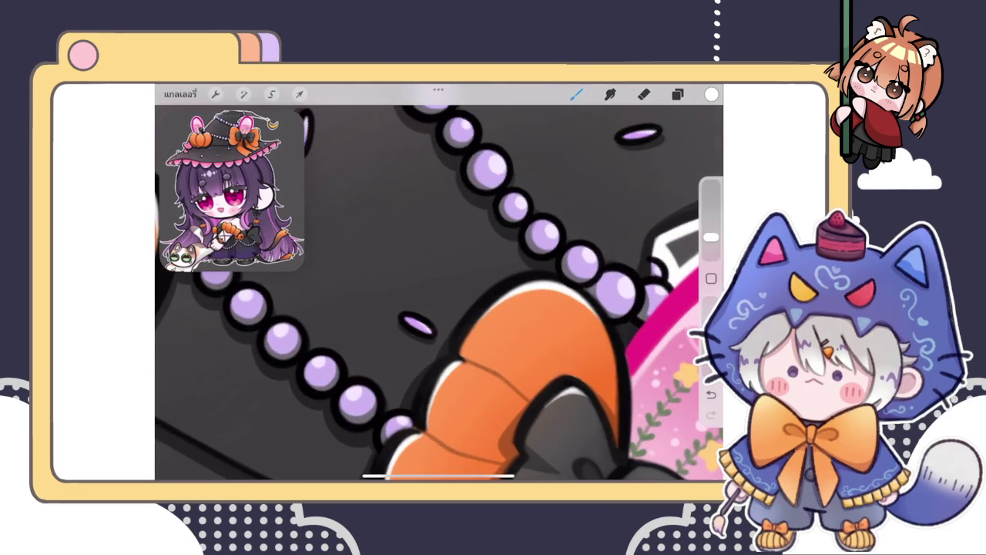
scroll(439, 293, "down", 5)
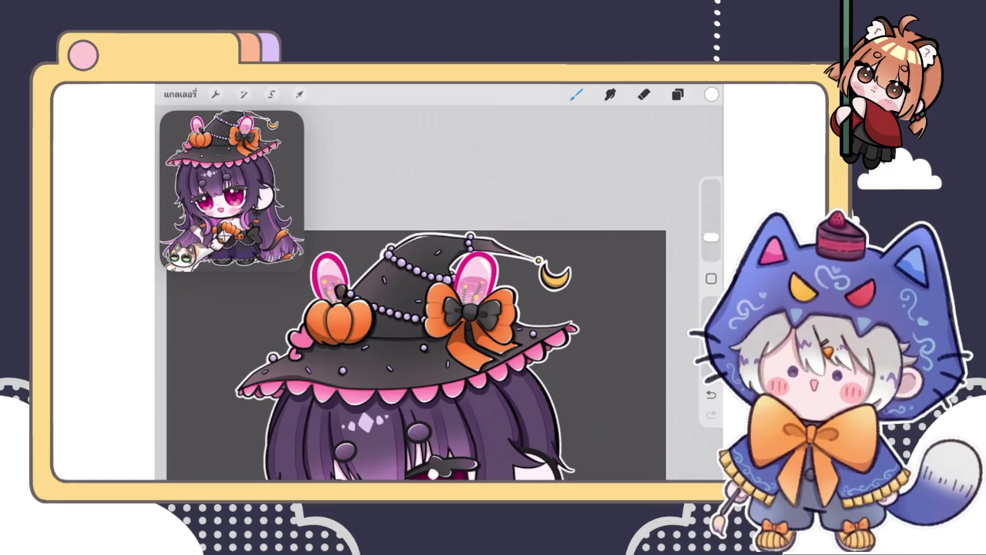
left_click(677, 94)
scroll(439, 347, "up", 3)
scroll(439, 293, "up", 2)
scroll(439, 293, "up", 1)
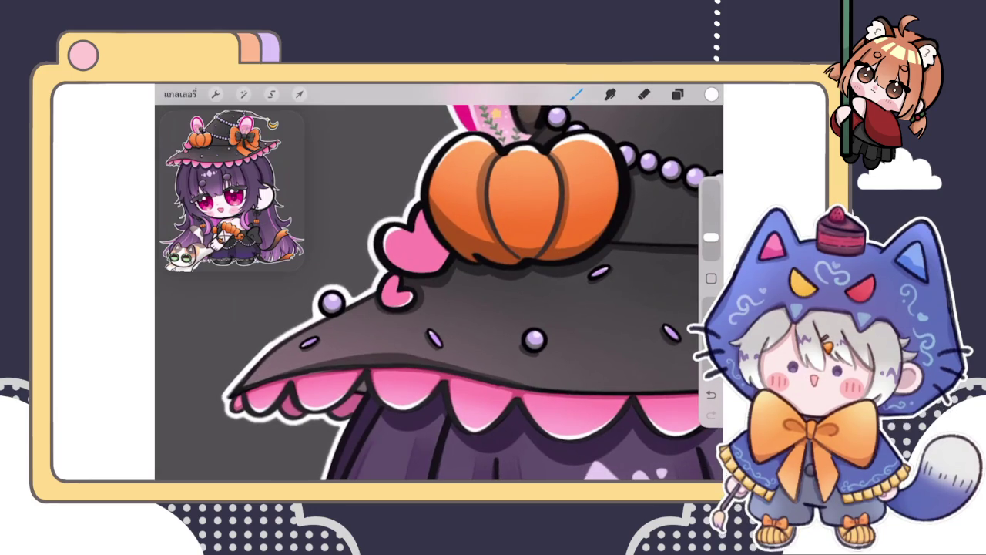
scroll(440, 293, "down", 1)
scroll(439, 308, "down", 2)
scroll(440, 309, "down", 2)
scroll(439, 308, "down", 1)
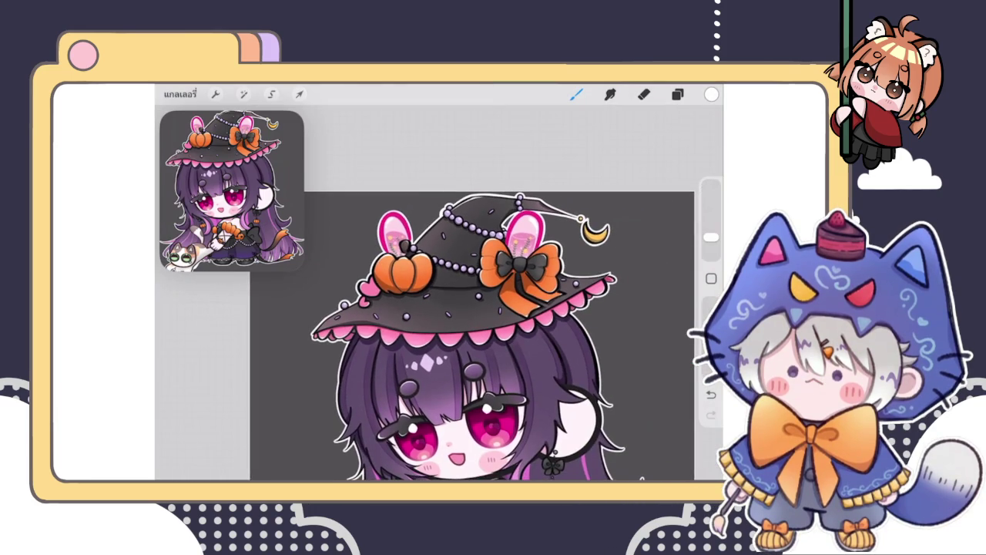
scroll(462, 308, "up", 2)
scroll(462, 308, "up", 1)
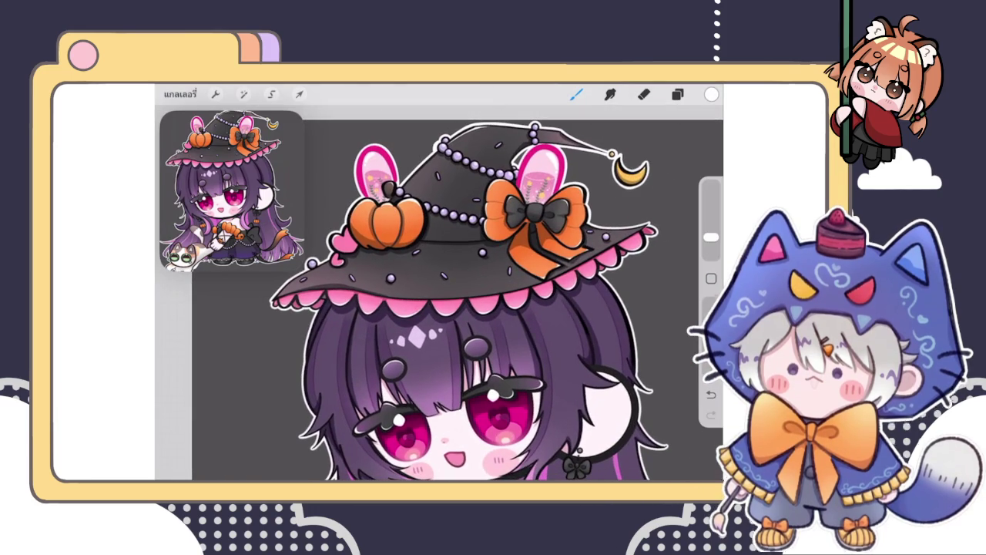
scroll(439, 300, "up", 1)
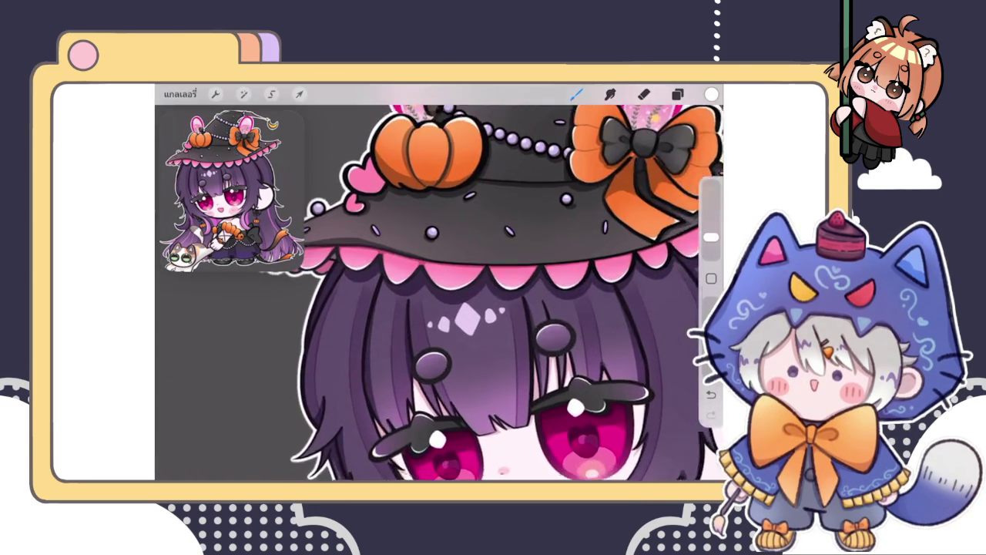
scroll(439, 300, "down", 2)
scroll(439, 293, "down", 3)
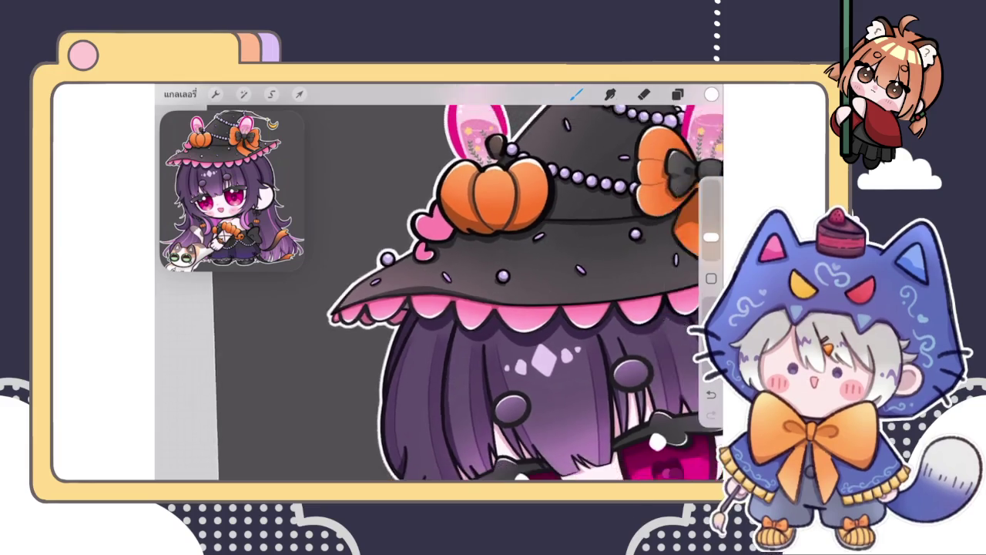
scroll(439, 293, "down", 3)
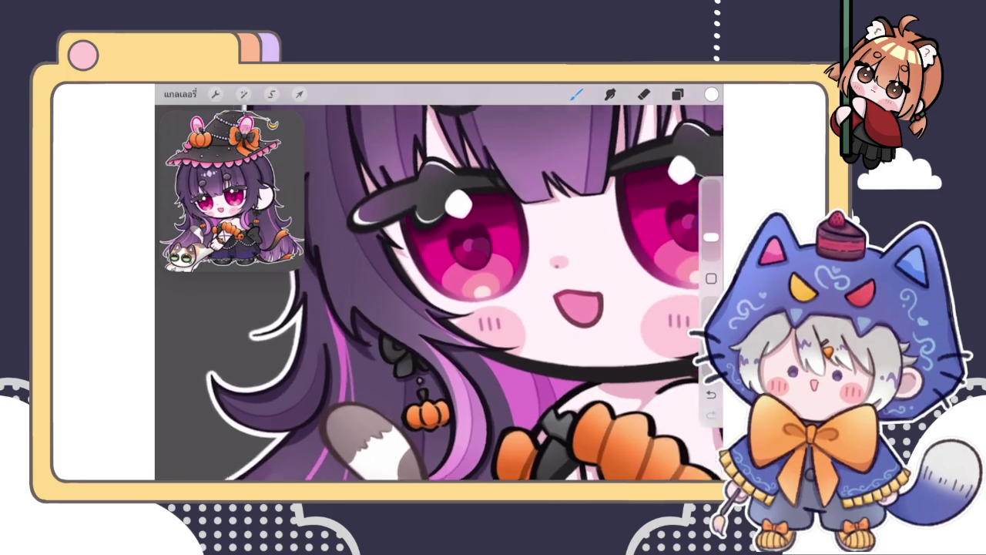
left_click(677, 93)
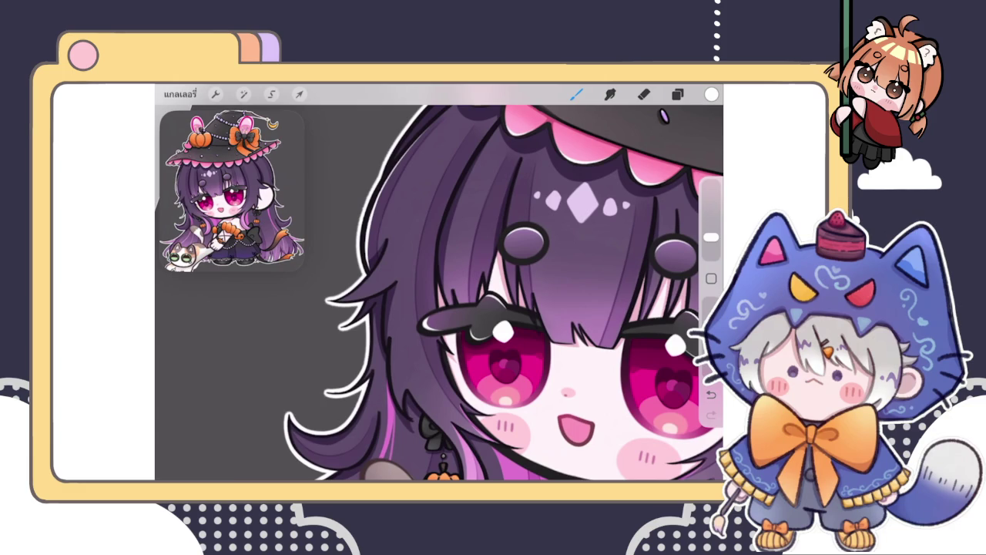
scroll(503, 282, "up", 2)
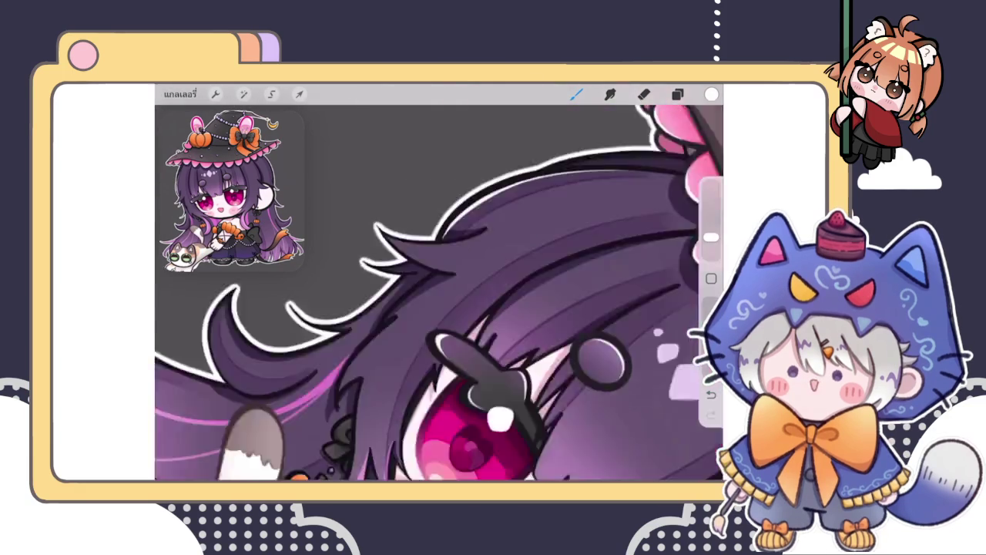
scroll(439, 293, "up", 5)
Step: Draw a white highlight along the hair spike's edge and reshape it into a smooth curve
mouse_move(392, 194)
left_mouse_down()
mouse_move(382, 347)
mouse_move(423, 428)
left_mouse_up()
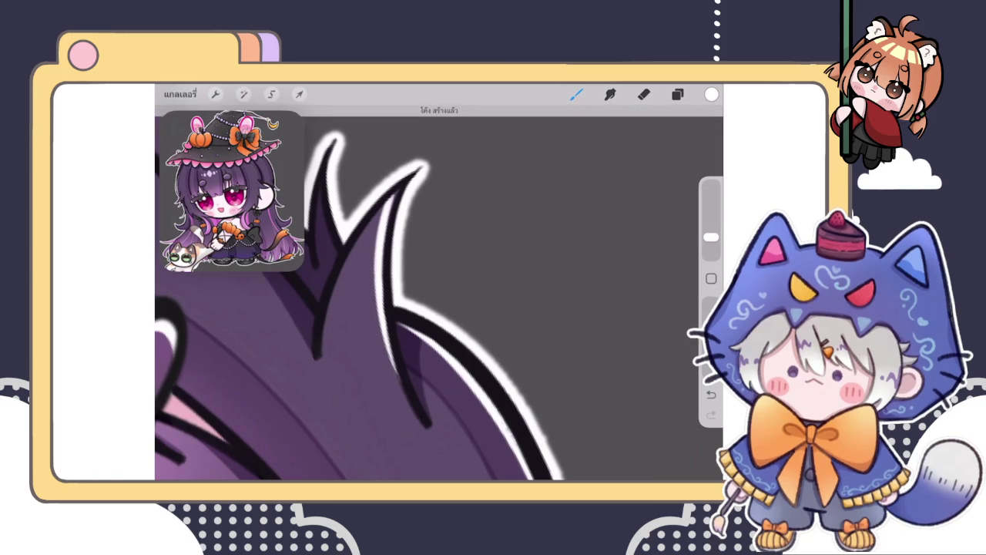
left_click(440, 112)
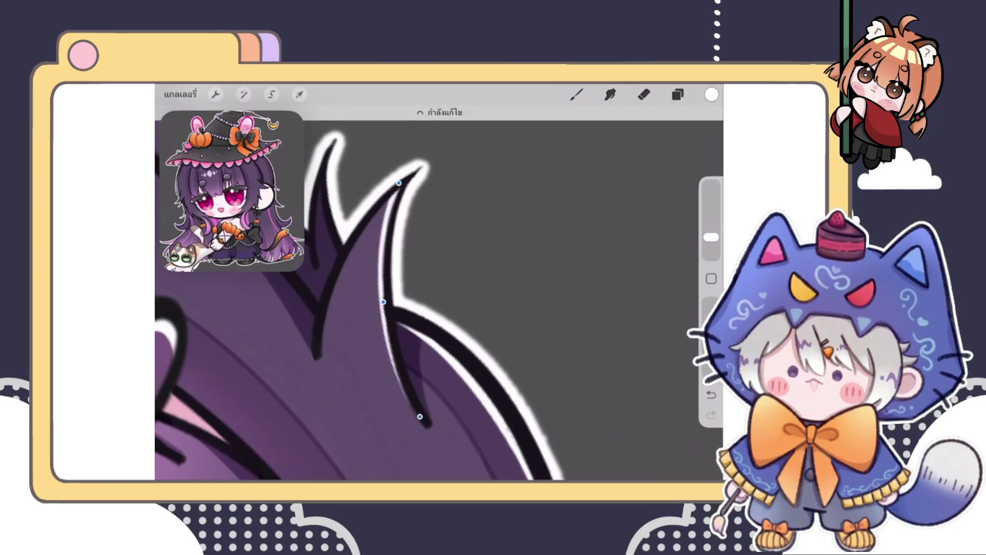
left_click(576, 94)
scroll(439, 292, "down", 5)
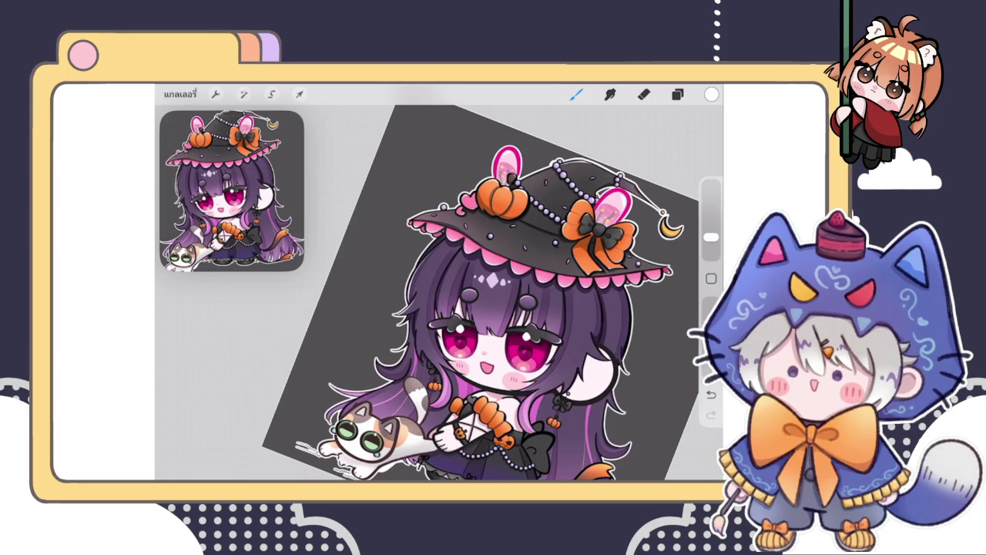
scroll(439, 293, "up", 5)
Step: Draw a white highlight down a hair strand over the eye, undoing and restoring it to compare
scroll(440, 293, "up", 3)
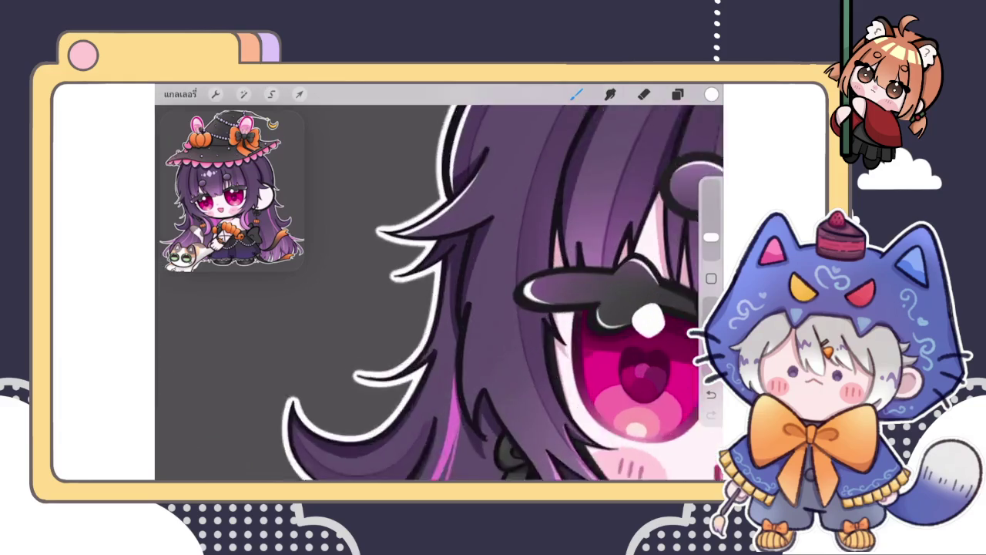
scroll(439, 293, "up", 2)
scroll(439, 292, "left", 3)
scroll(439, 293, "down", 2)
scroll(439, 292, "down", 2)
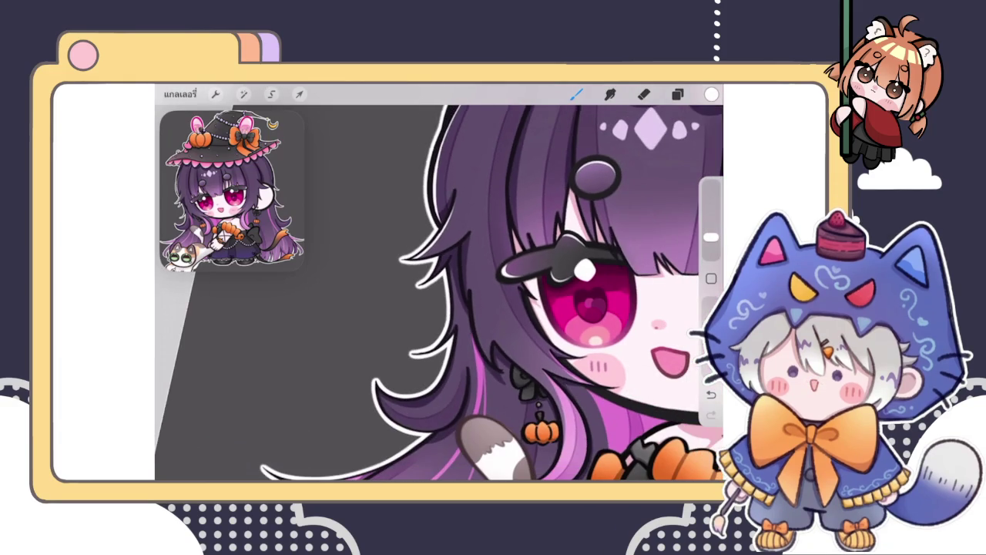
scroll(439, 293, "up", 3)
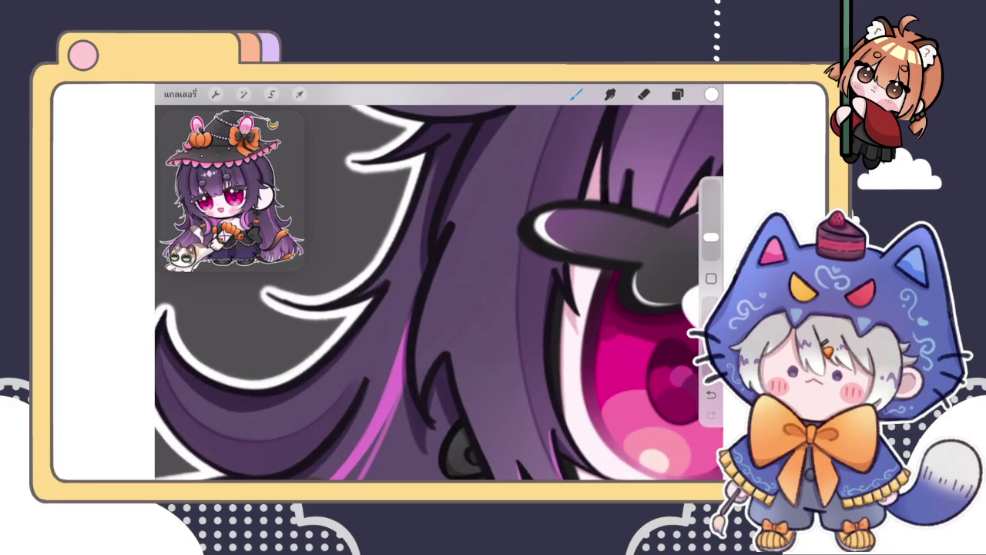
left_click_drag(431, 287, 418, 388)
key("ctrl+z")
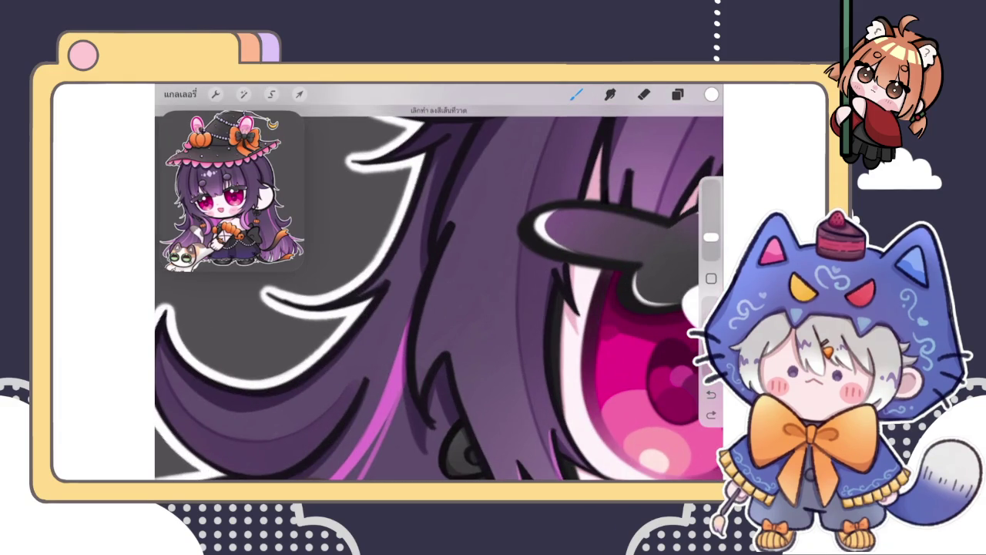
key("ctrl+shift+z")
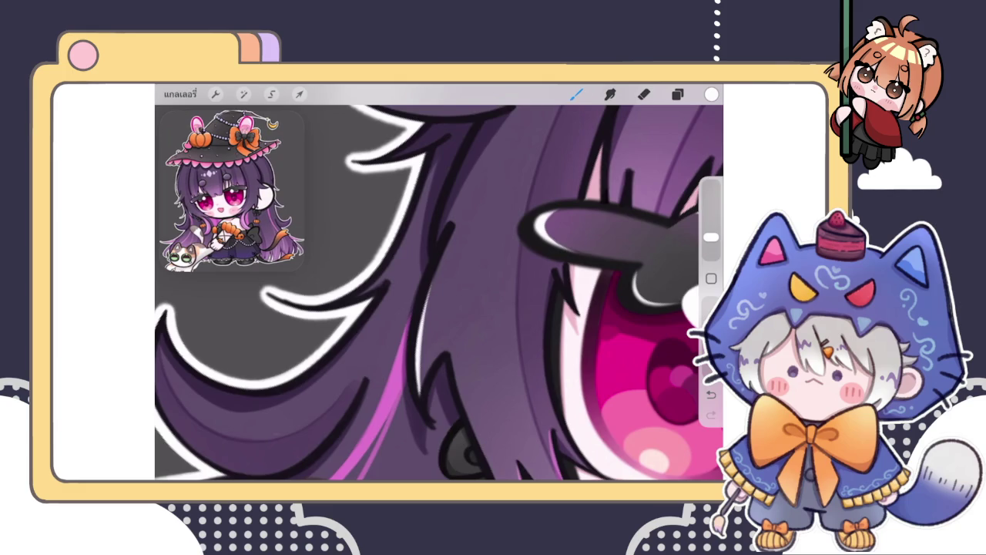
Step: Add two more thin white highlight strokes down the neighbouring hair strand
scroll(439, 292, "down", 3)
scroll(439, 293, "down", 3)
scroll(439, 292, "down", 2)
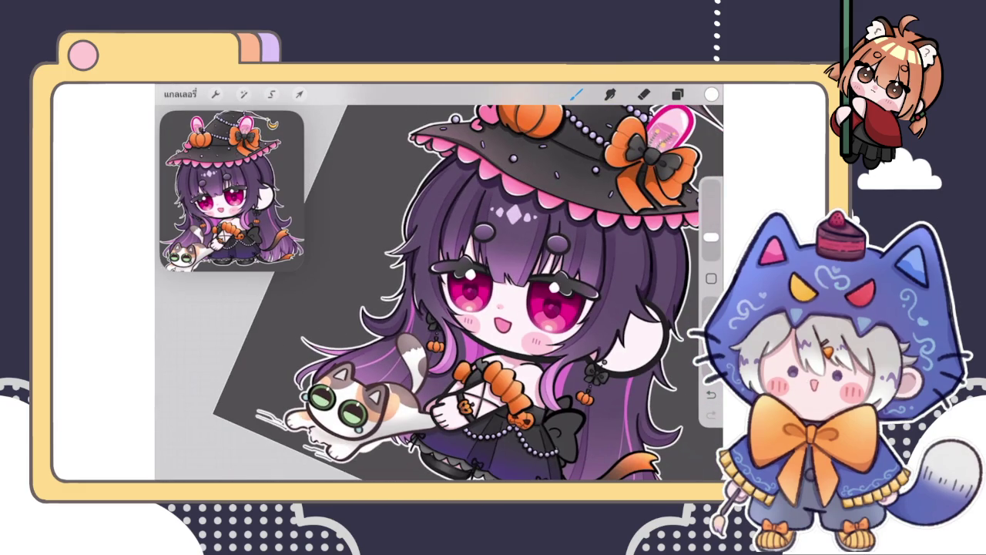
scroll(439, 293, "down", 3)
scroll(439, 293, "up", 3)
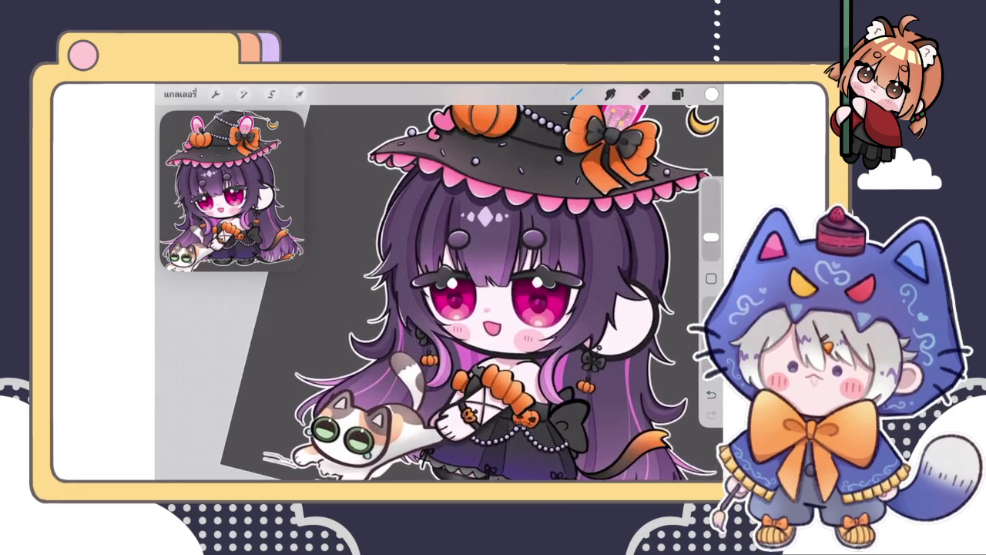
scroll(440, 293, "up", 2)
scroll(439, 292, "up", 3)
scroll(439, 293, "down", 3)
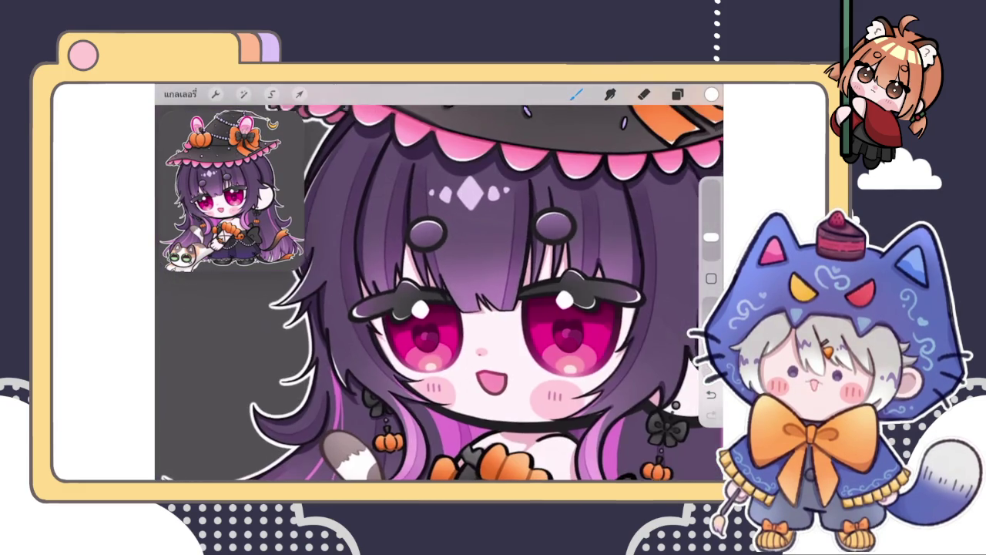
scroll(439, 293, "down", 3)
scroll(439, 293, "up", 5)
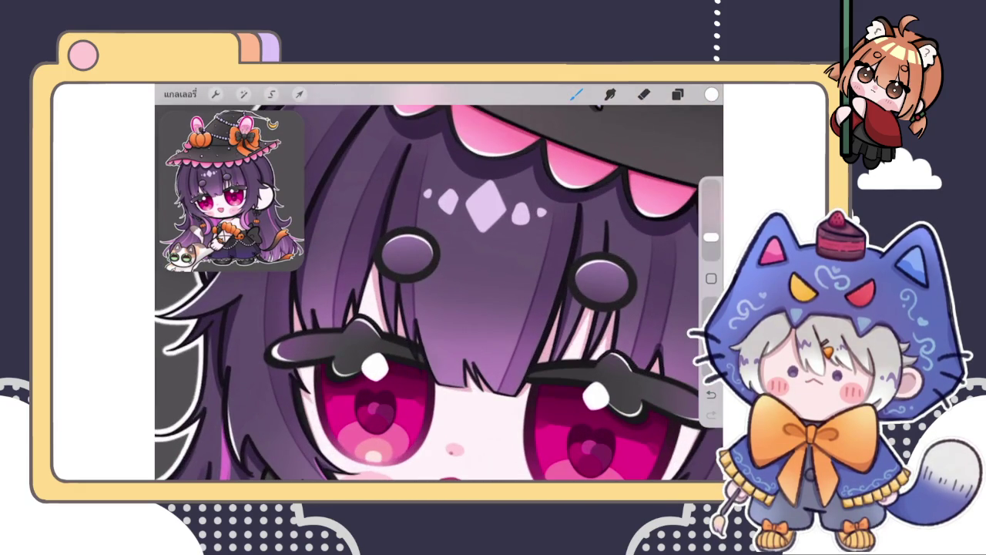
scroll(440, 292, "up", 3)
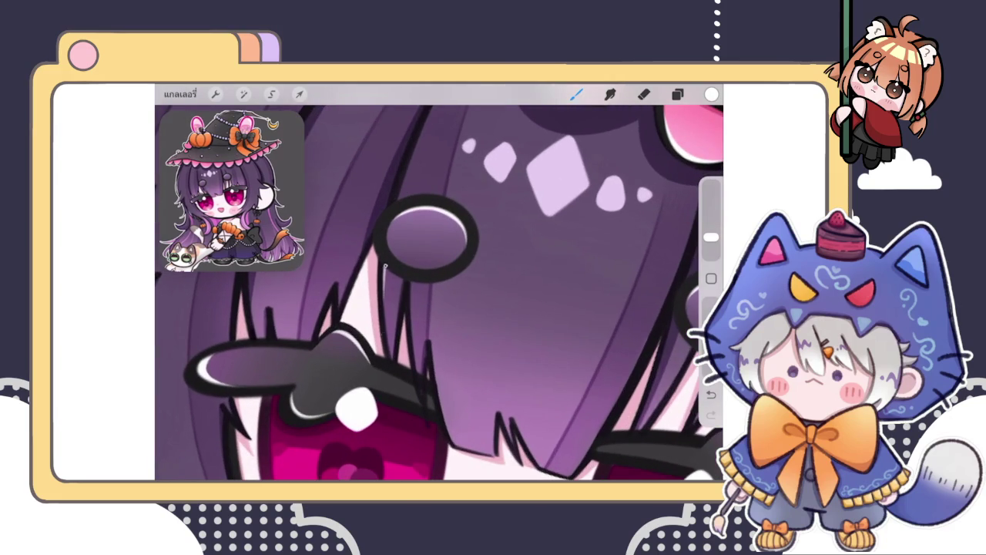
left_click_drag(384, 266, 389, 359)
left_click_drag(384, 268, 388, 302)
Step: Trim the excess white highlight on the strand with the Eraser
left_click(644, 94)
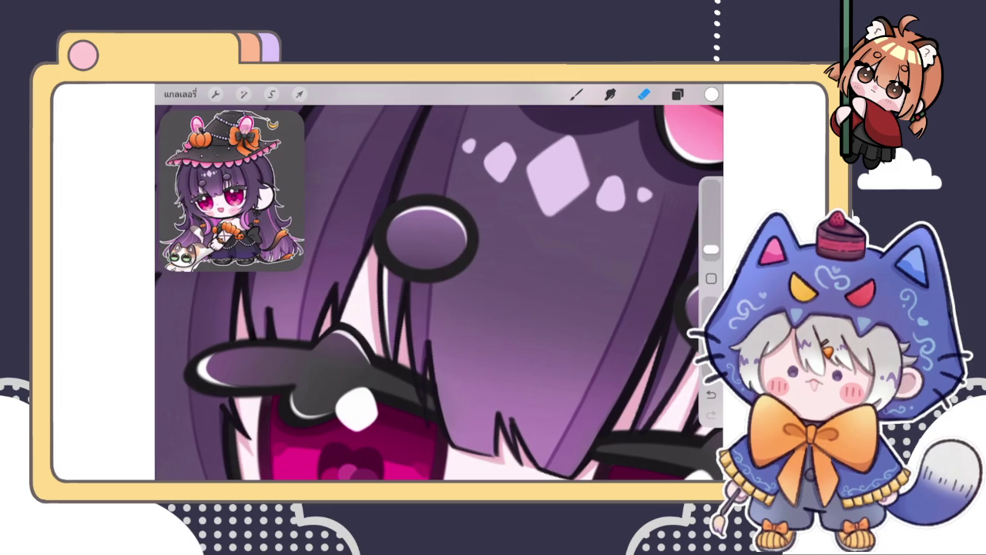
left_click_drag(407, 308, 399, 356)
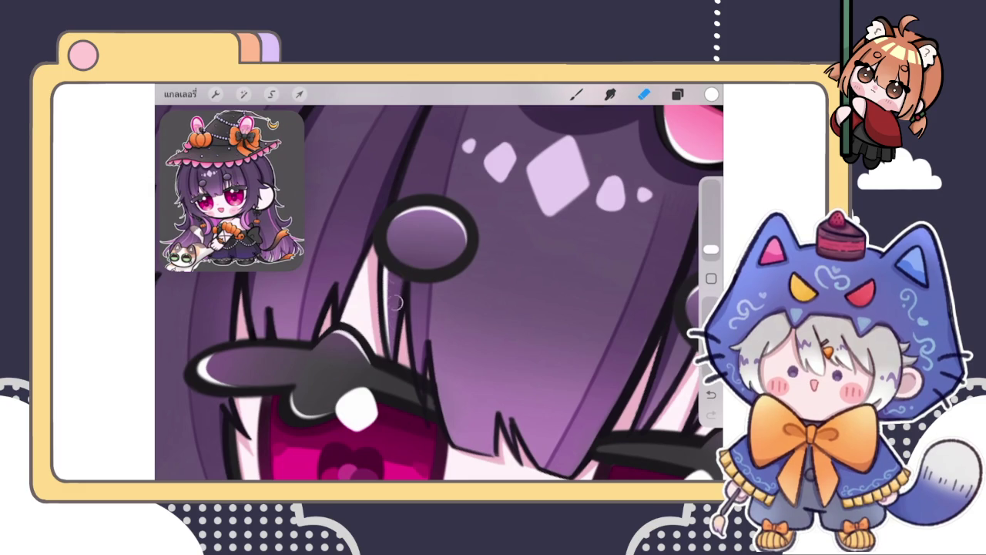
left_click_drag(397, 302, 398, 326)
left_click(576, 94)
Step: Undo the old line and draw a QuickShape curve along the hair edge, nudging its lower end up
scroll(440, 293, "down", 5)
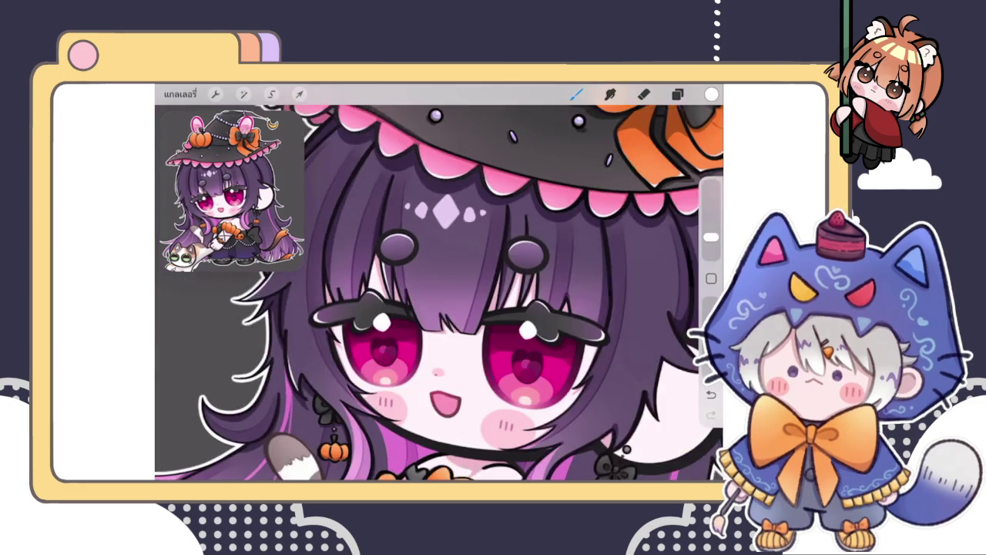
scroll(439, 293, "down", 5)
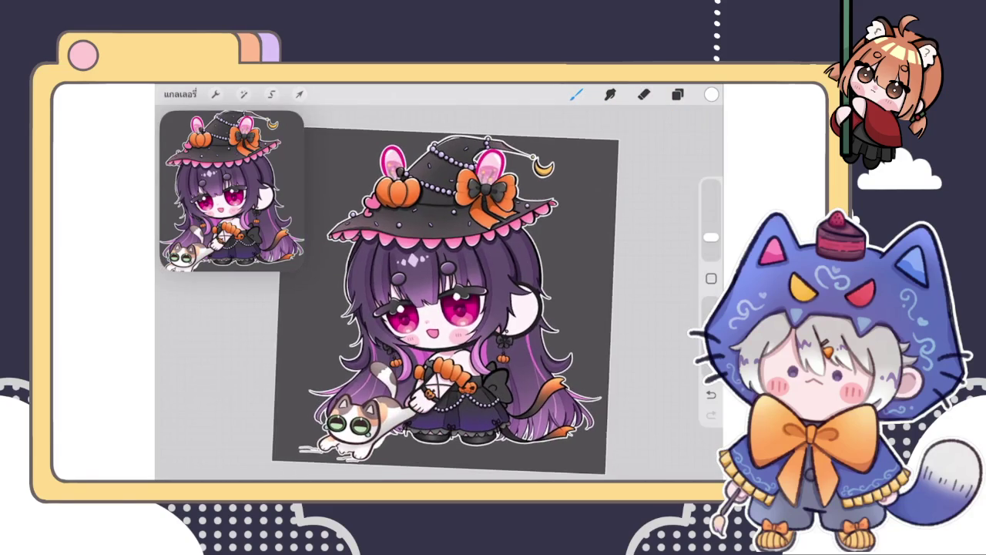
scroll(432, 293, "up", 5)
scroll(439, 293, "up", 2)
scroll(439, 292, "up", 2)
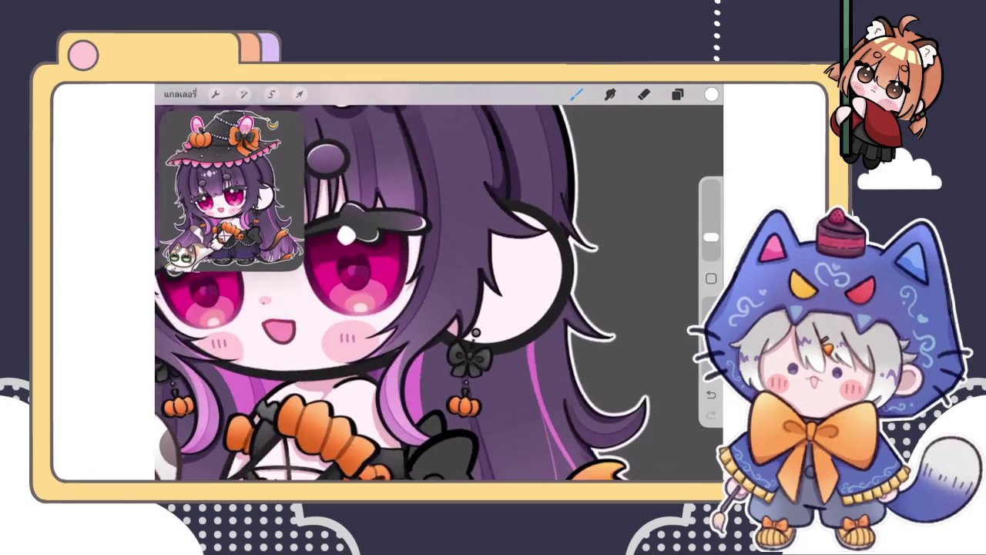
scroll(439, 292, "up", 2)
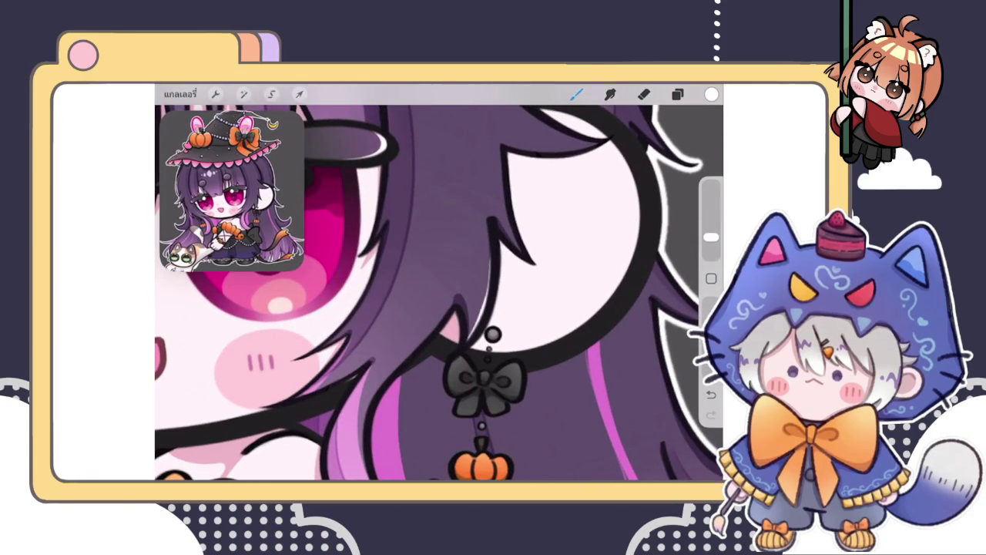
key("ctrl+z")
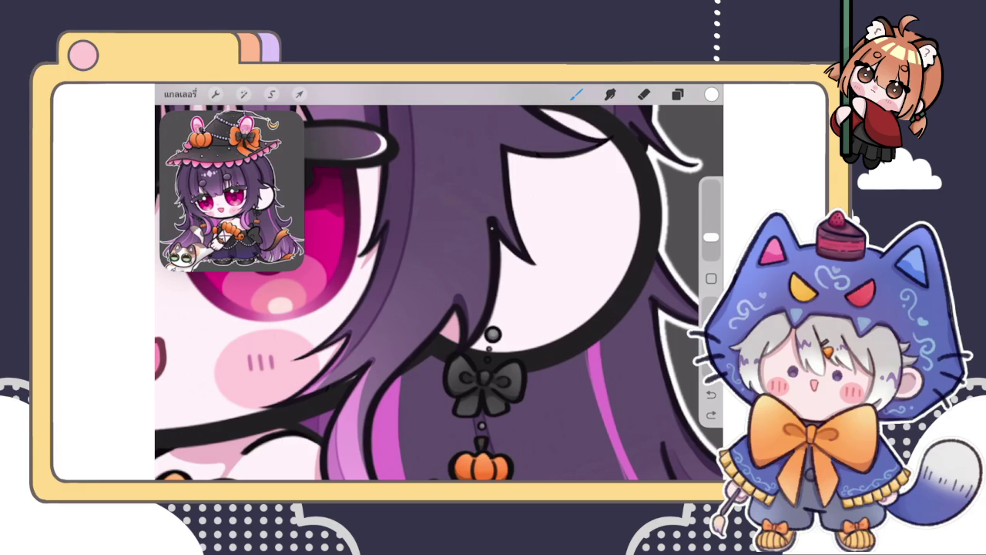
left_click_drag(490, 239, 460, 346)
left_click(436, 112)
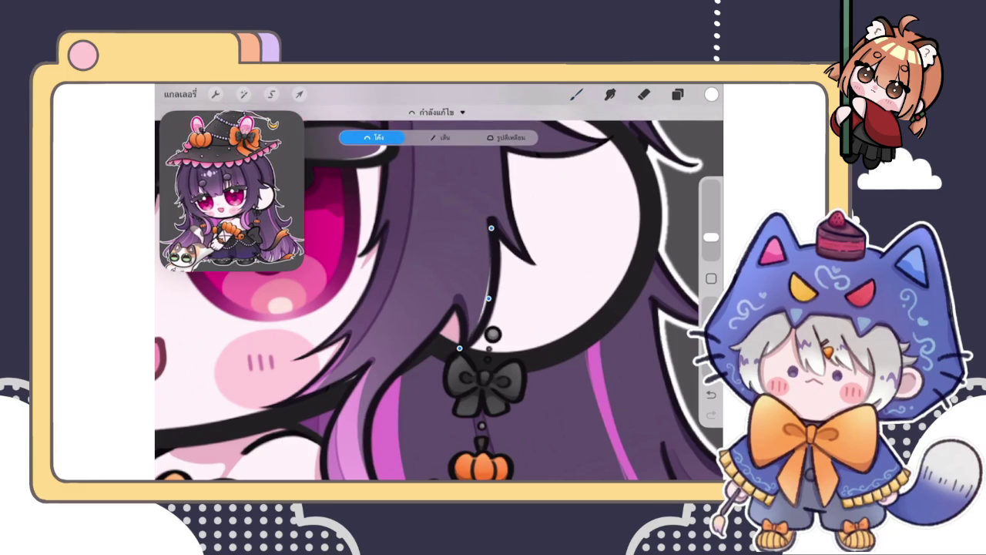
left_click_drag(460, 348, 456, 341)
left_click(576, 93)
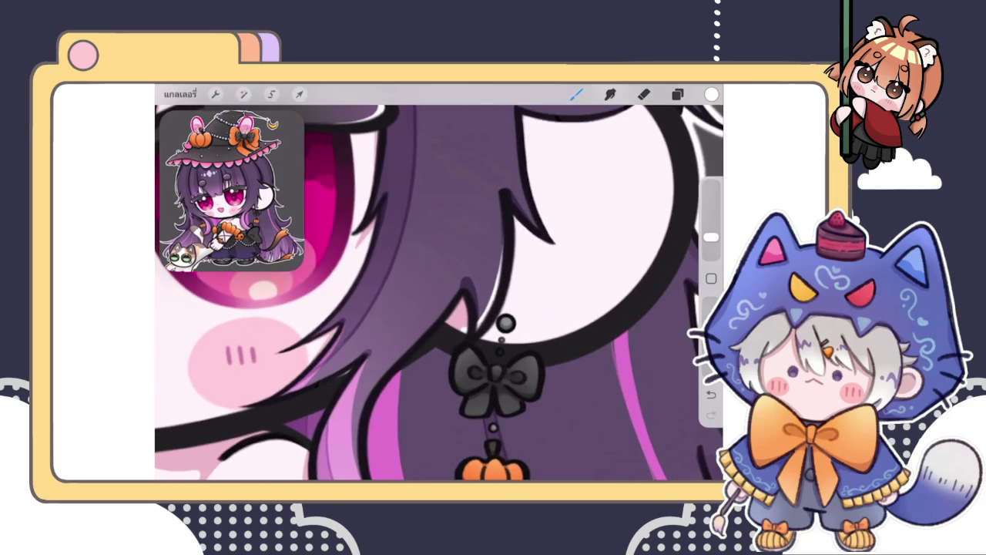
Step: Erase the leftover line bits at the curve's lower end
left_click(644, 93)
left_click_drag(455, 325, 460, 345)
scroll(439, 293, "down", 5)
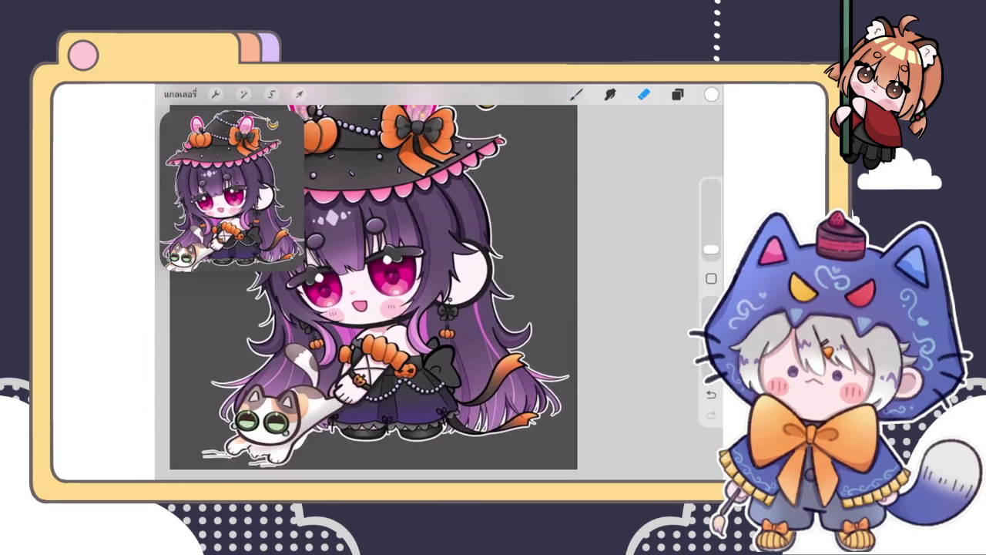
scroll(369, 285, "down", 5)
left_click(576, 93)
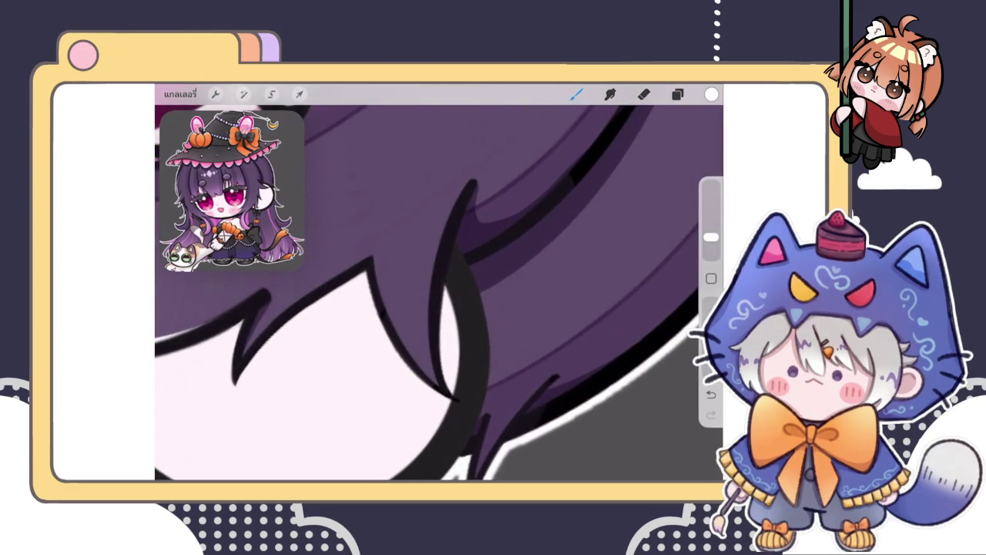
Step: Paint a white highlight down the hair strand's edge beside the ear and tidy it with the Eraser
left_click_drag(466, 187, 451, 400)
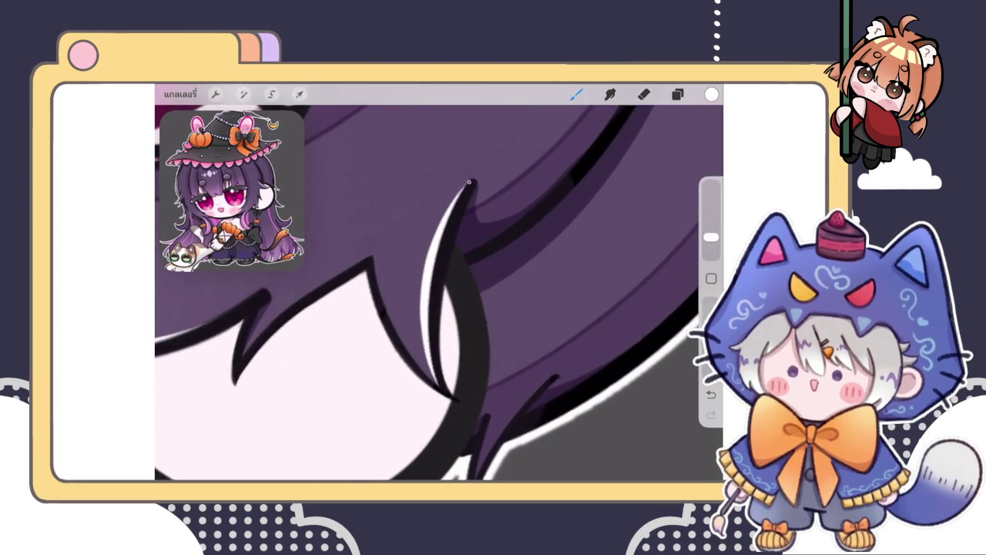
left_click(643, 93)
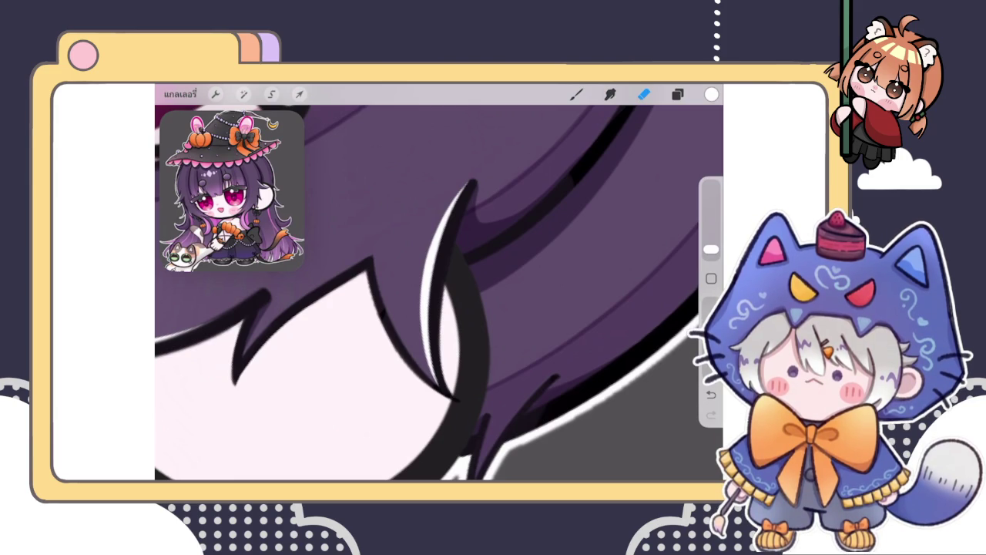
scroll(440, 282, "up", 3)
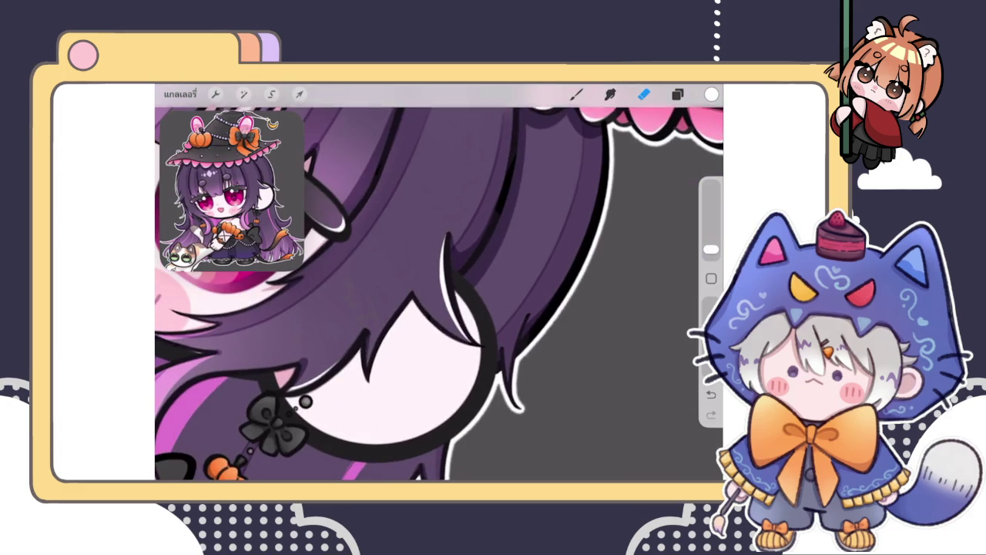
scroll(439, 293, "up", 2)
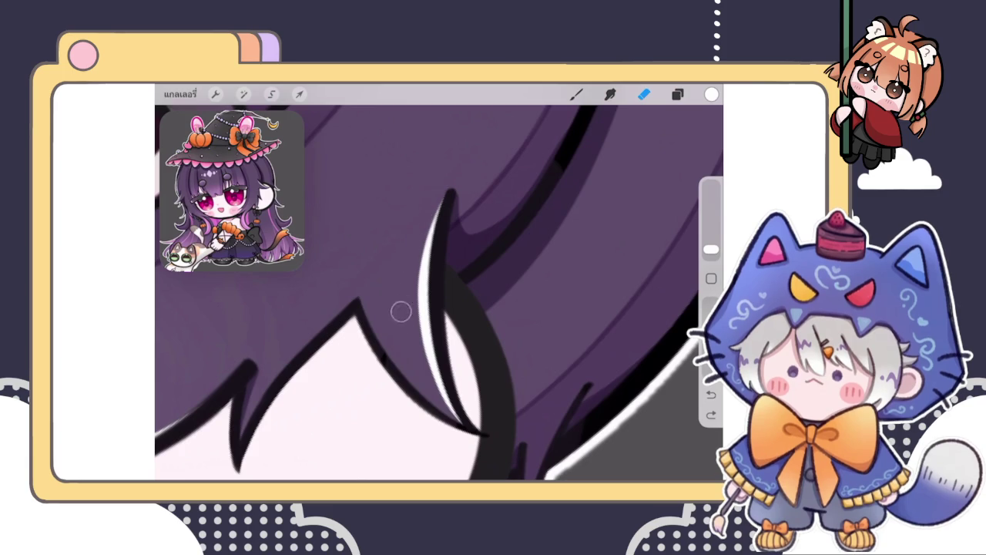
scroll(405, 337, "down", 2)
scroll(439, 293, "down", 2)
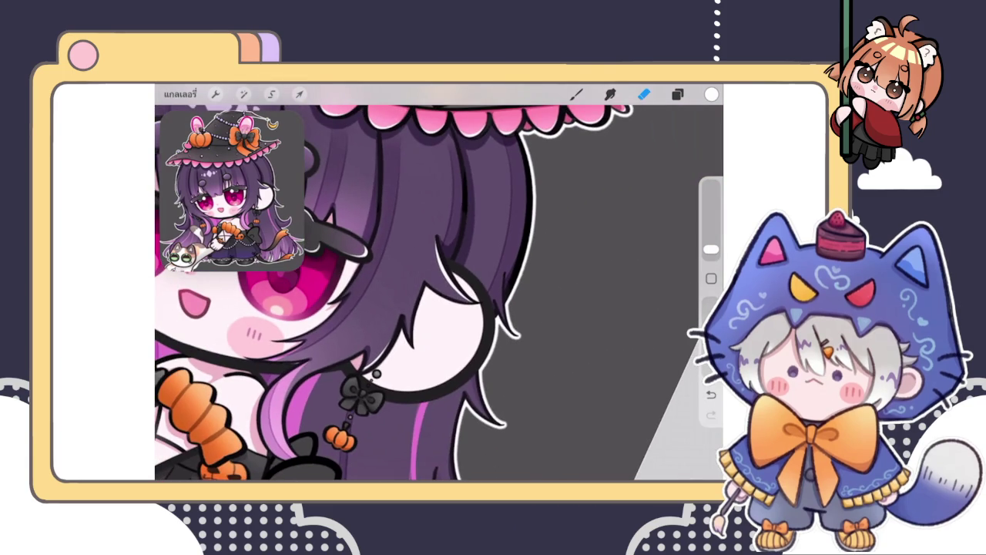
key("b")
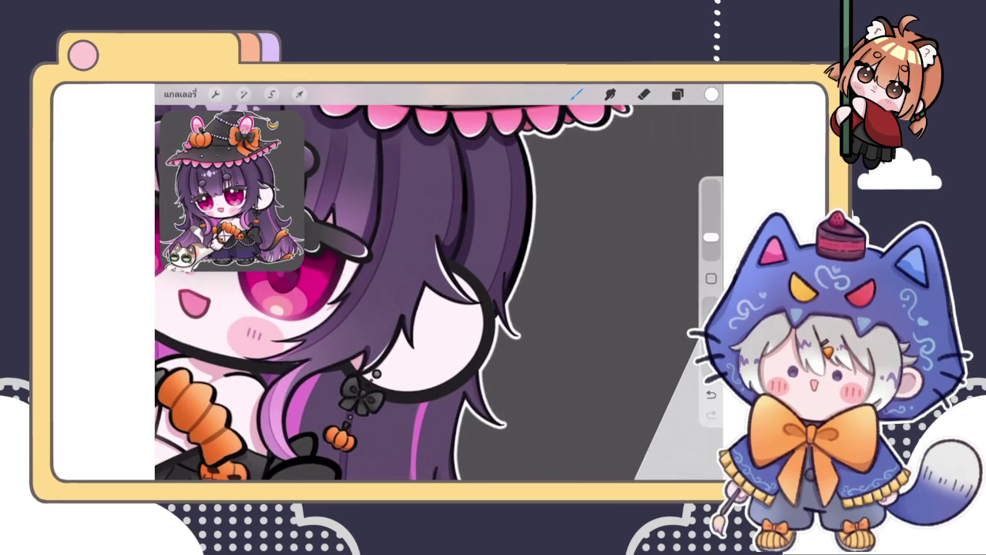
scroll(416, 285, "down", 5)
scroll(416, 285, "up", 3)
scroll(416, 285, "up", 2)
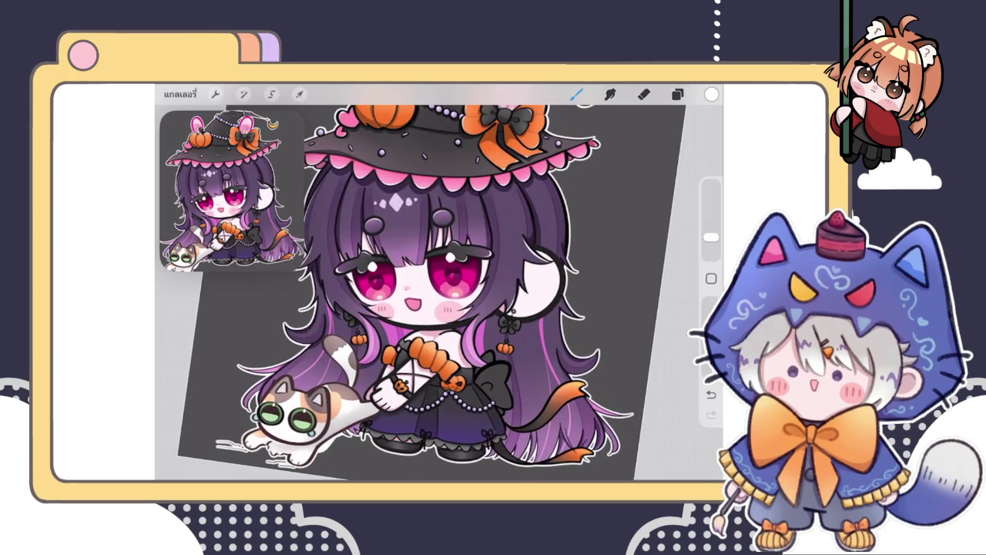
scroll(439, 292, "up", 3)
scroll(439, 292, "up", 2)
scroll(439, 292, "up", 2)
scroll(439, 293, "up", 1)
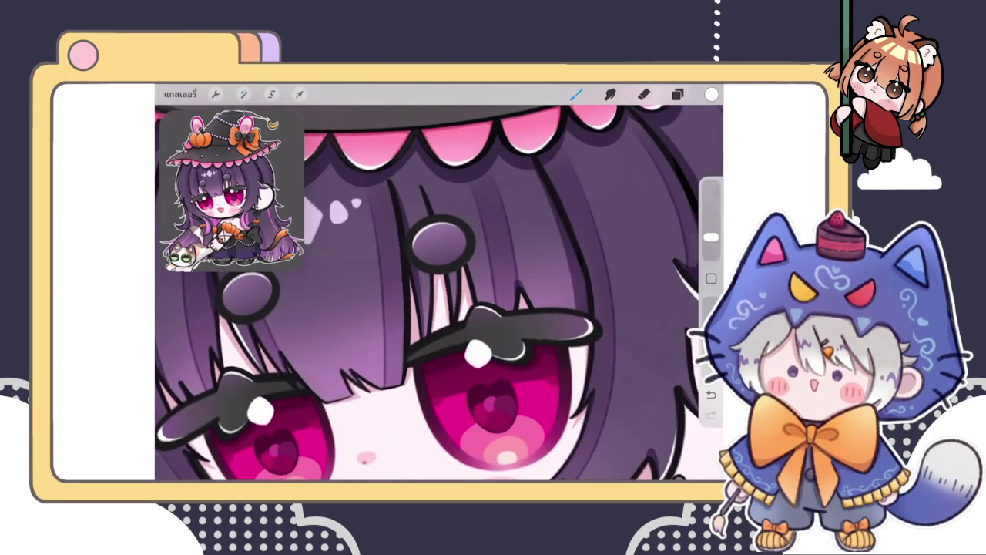
scroll(440, 293, "down", 1)
scroll(439, 293, "down", 2)
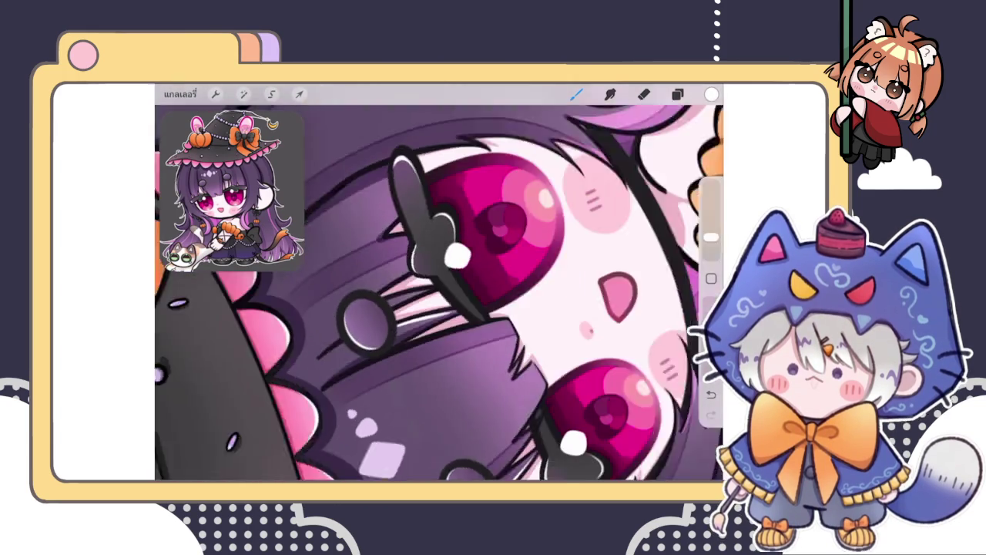
scroll(378, 300, "up", 3)
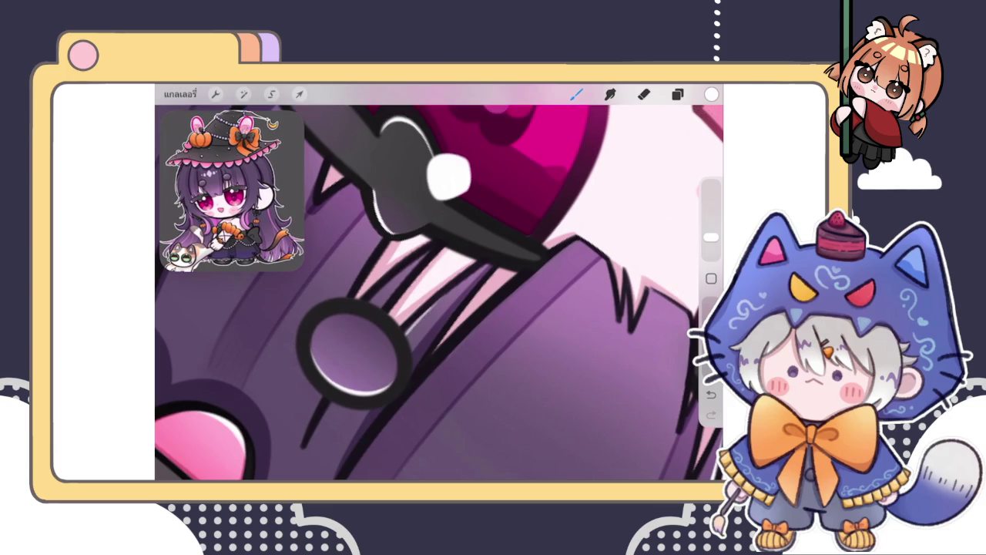
scroll(439, 293, "up", 2)
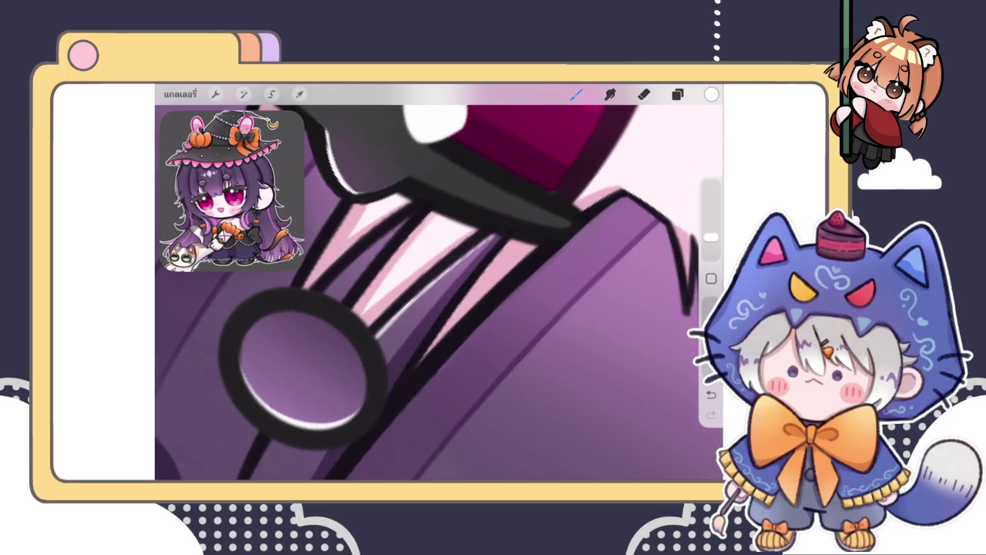
scroll(439, 282, "down", 3)
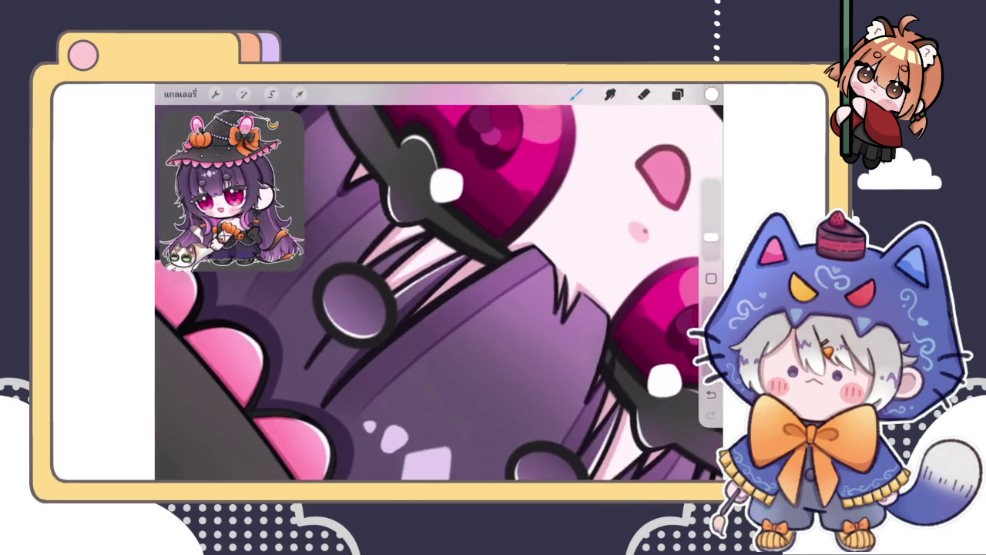
scroll(439, 293, "down", 5)
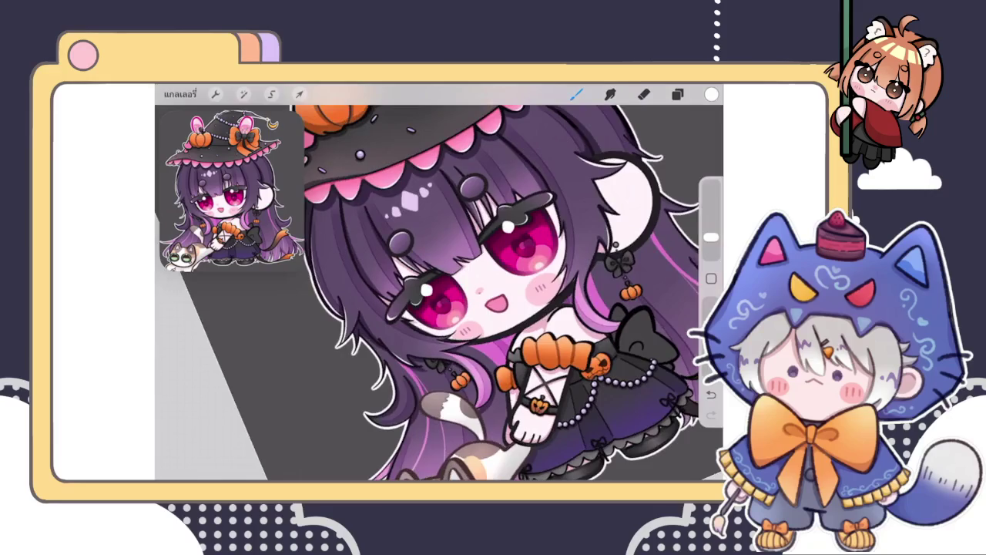
scroll(439, 293, "down", 3)
scroll(439, 292, "up", 3)
scroll(440, 293, "up", 2)
scroll(439, 292, "up", 2)
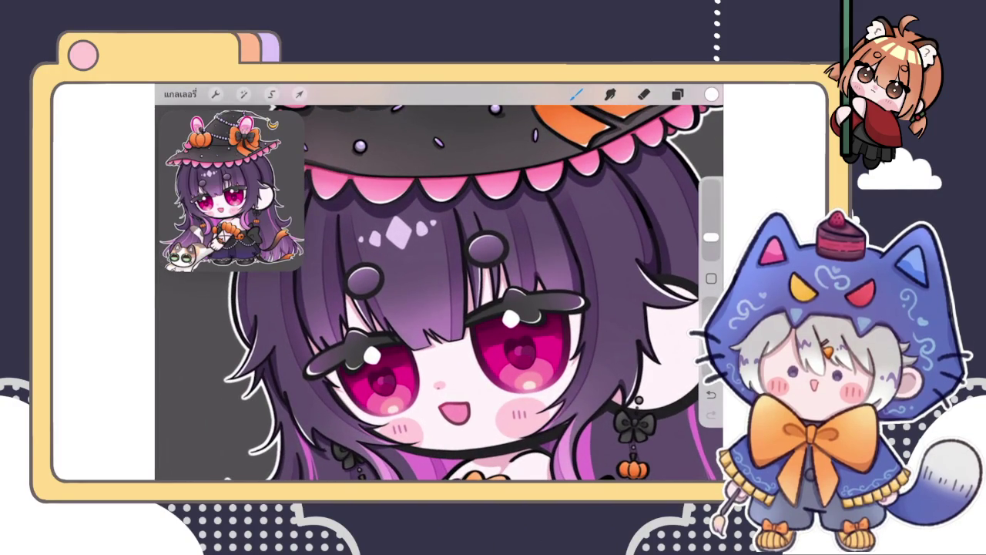
scroll(439, 293, "down", 2)
scroll(439, 293, "up", 2)
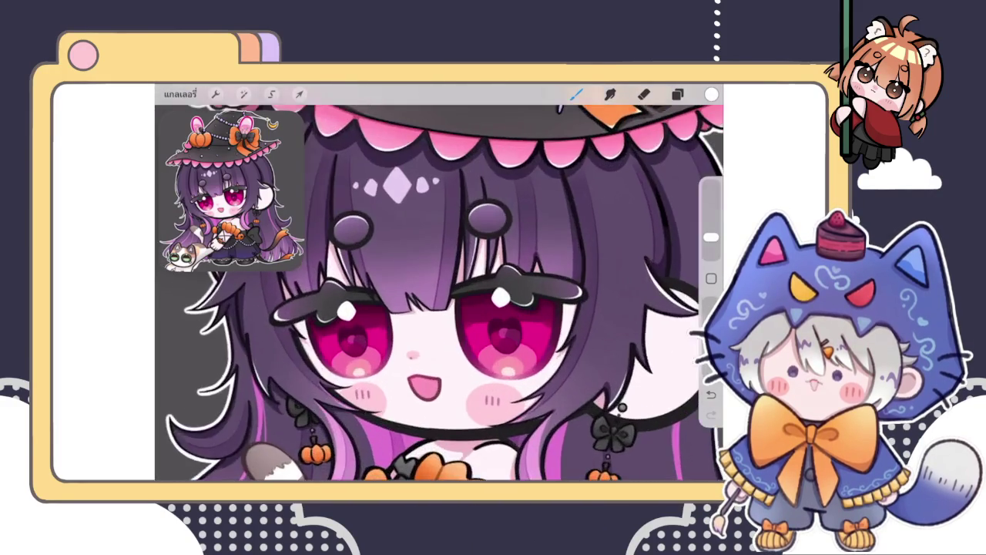
scroll(439, 293, "up", 3)
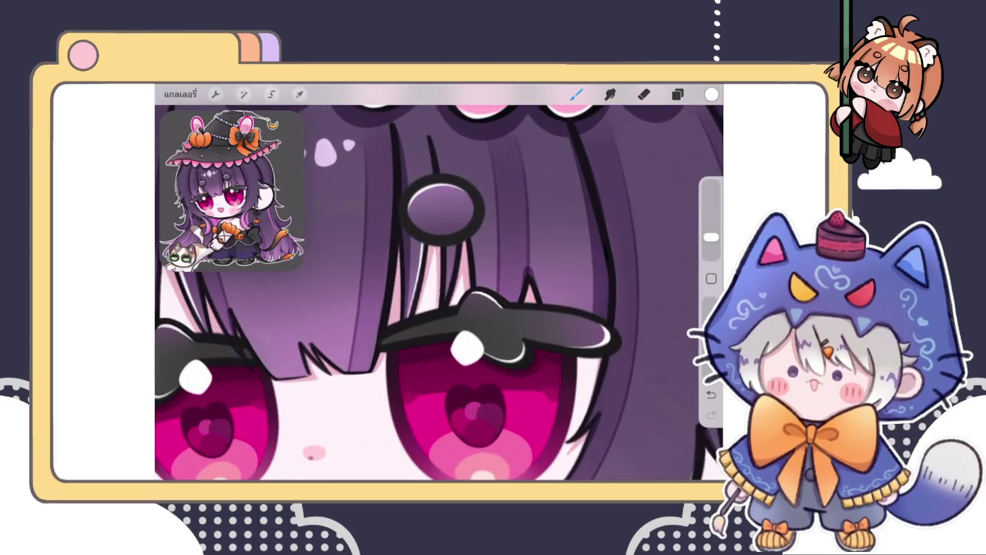
scroll(439, 293, "down", 3)
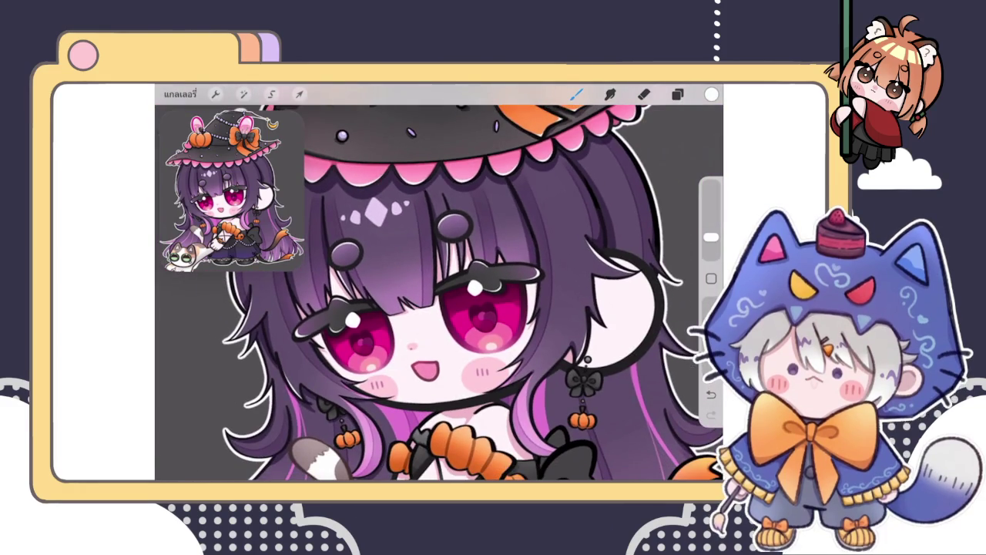
Step: Zoom to the ear and erase a stray line end where the hair strands overlap it
scroll(439, 293, "up", 2)
scroll(440, 293, "up", 2)
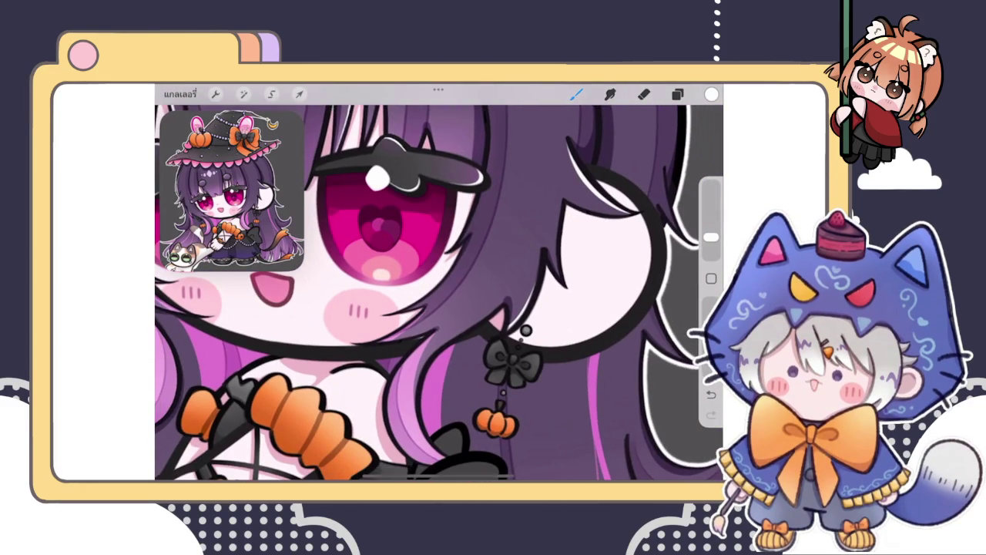
scroll(439, 293, "up", 2)
key("e")
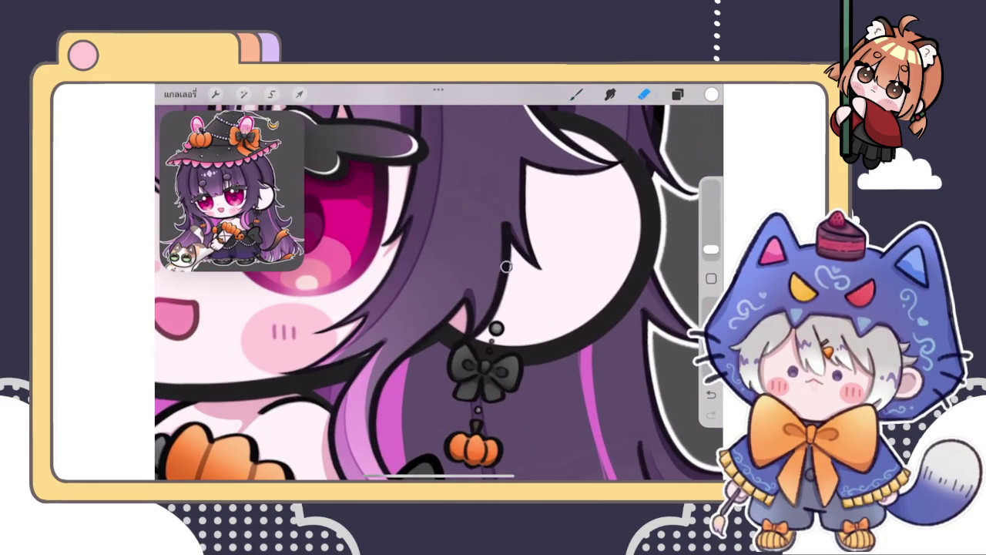
left_click_drag(710, 249, 710, 236)
key("b")
scroll(439, 293, "up", 2)
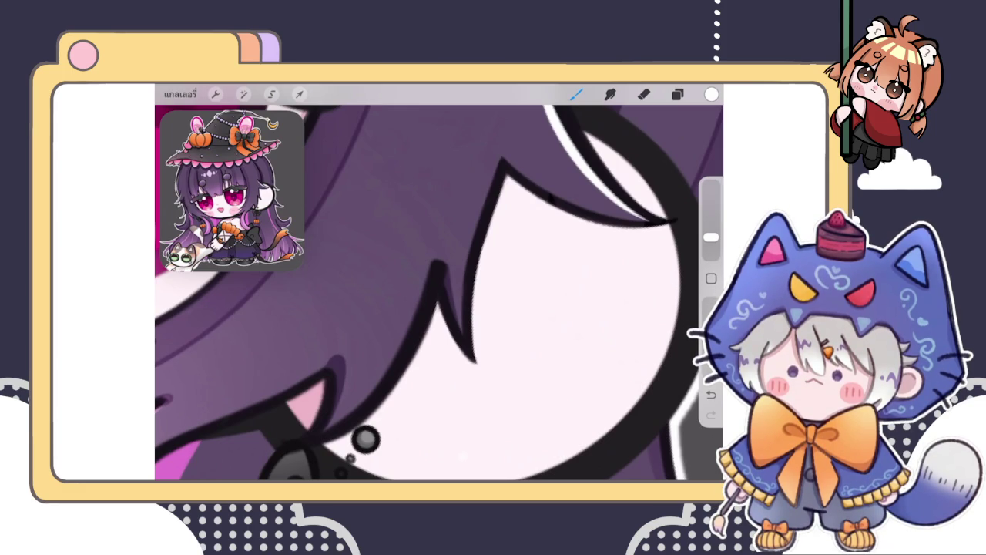
scroll(439, 285, "down", 5)
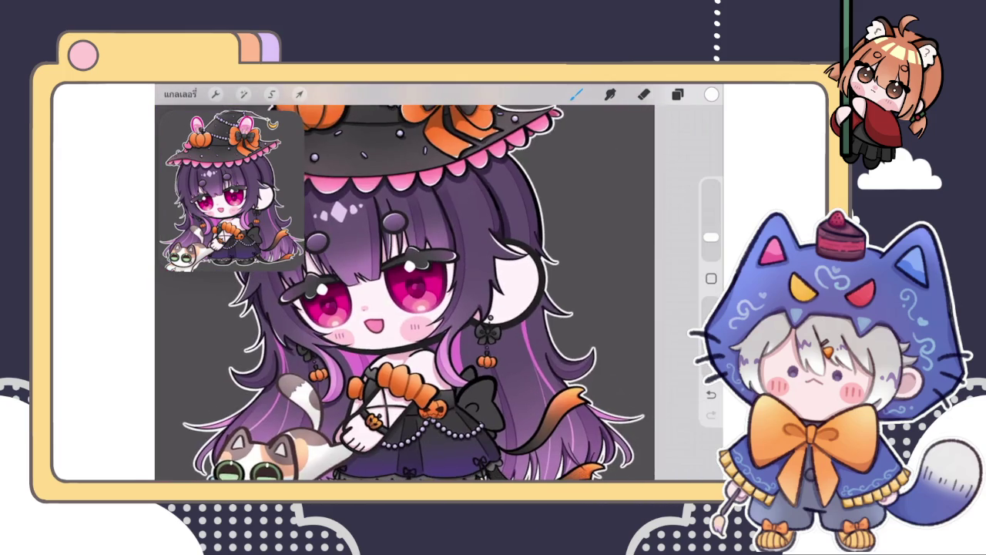
scroll(439, 285, "up", 2)
scroll(439, 285, "up", 3)
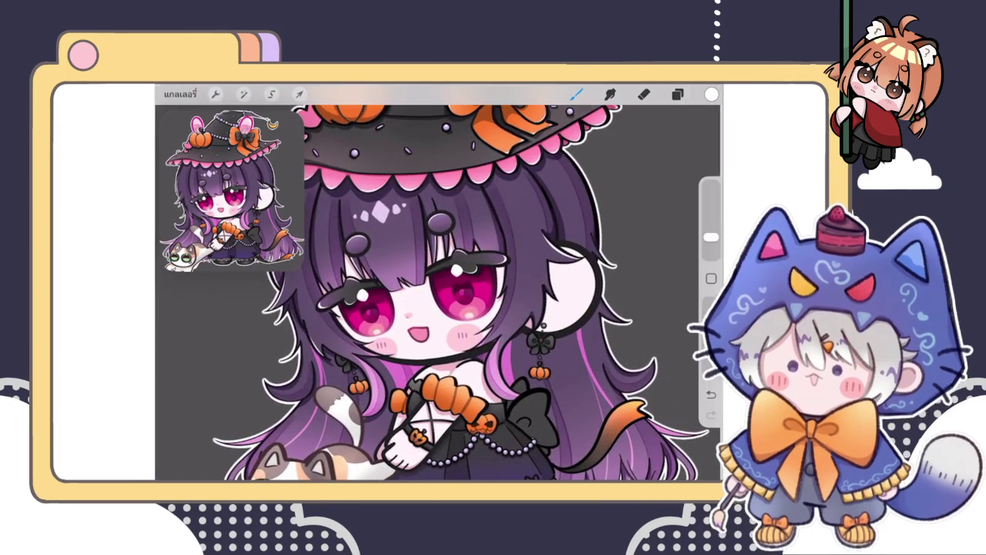
Step: Zoom in on the hat brim's left tip and trim its outline with the Eraser
scroll(439, 285, "down", 2)
scroll(462, 286, "up", 3)
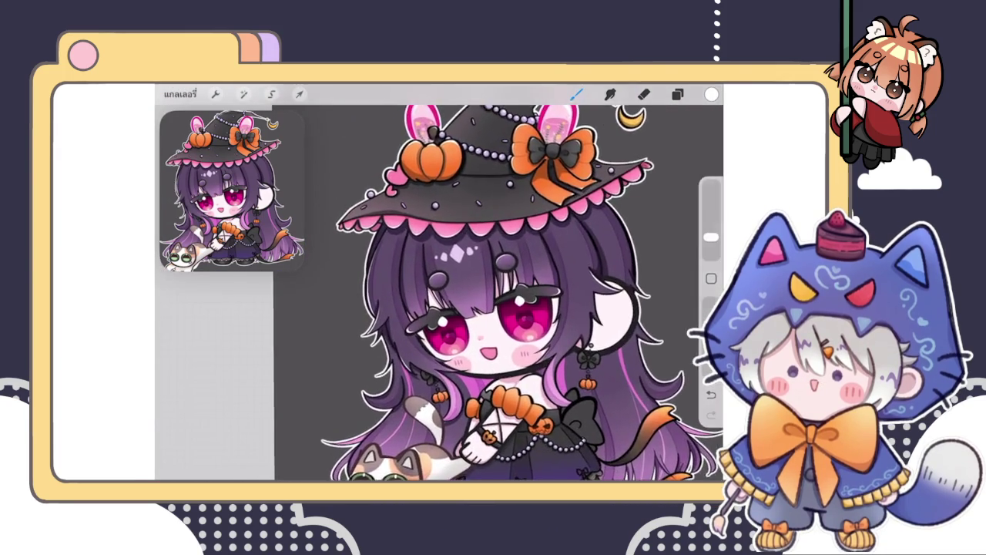
scroll(462, 285, "down", 1)
scroll(401, 247, "up", 2)
scroll(401, 247, "up", 2)
scroll(400, 246, "up", 1)
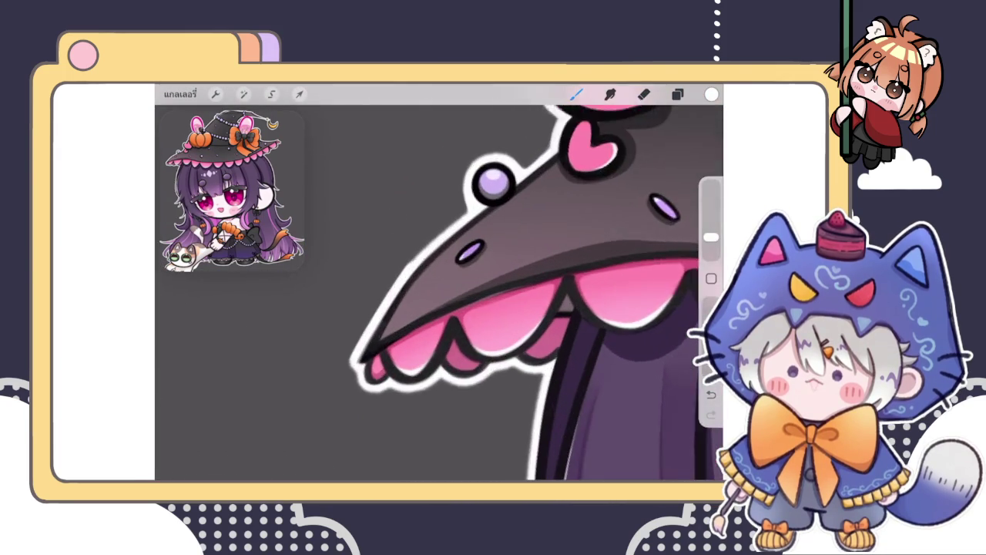
scroll(401, 247, "up", 1)
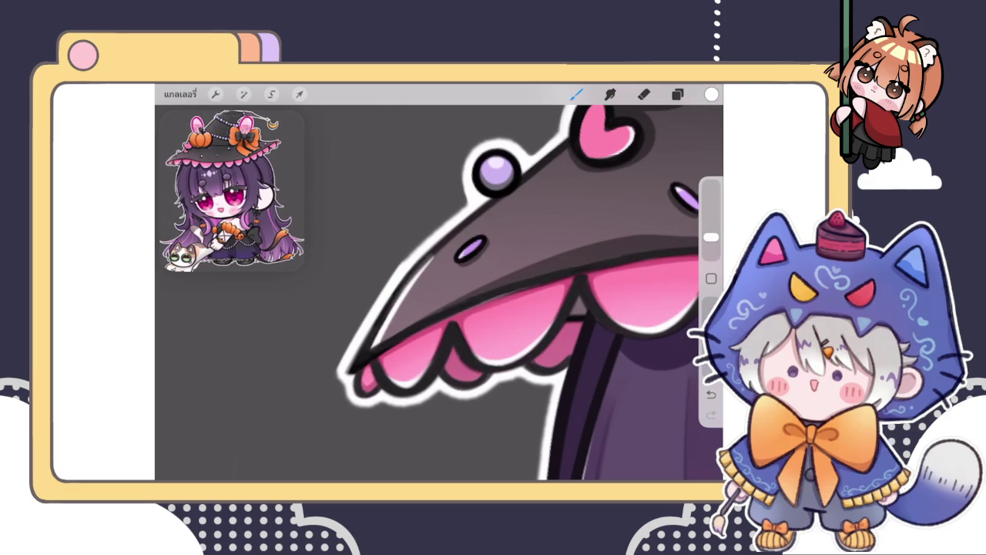
scroll(365, 312, "up", 2)
key("e")
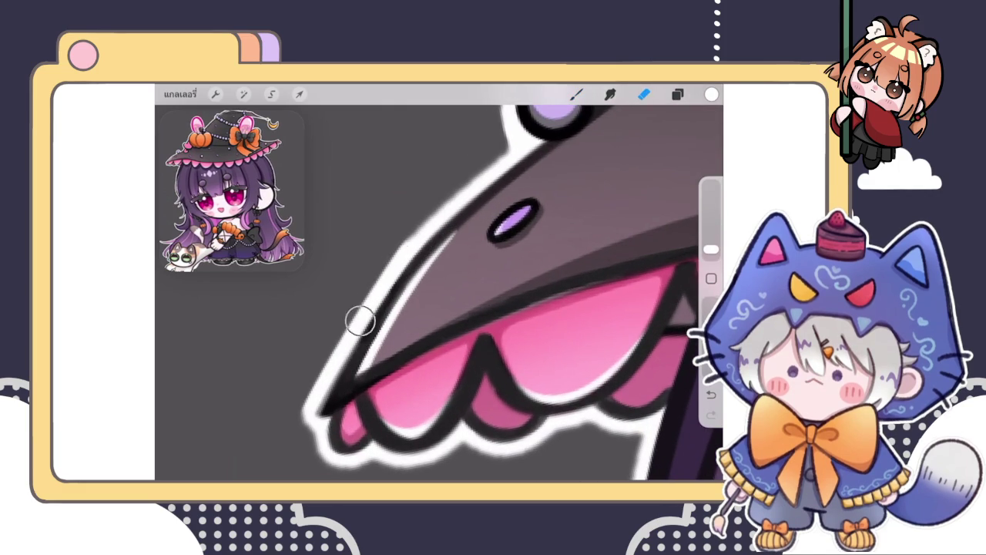
key("b")
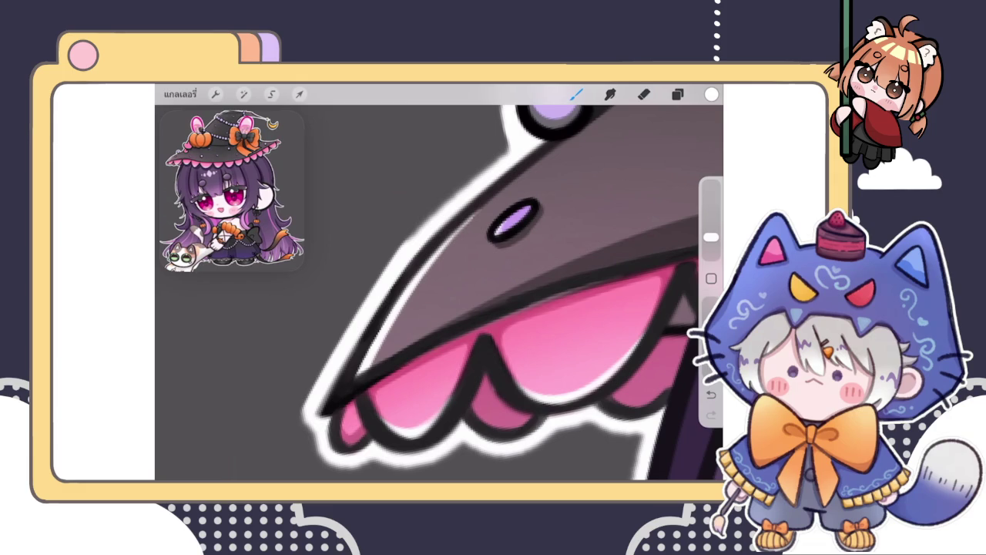
Step: Touch up around the pointed brim tip with the Eraser, then zoom out to view the whole witch
scroll(439, 293, "down", 10)
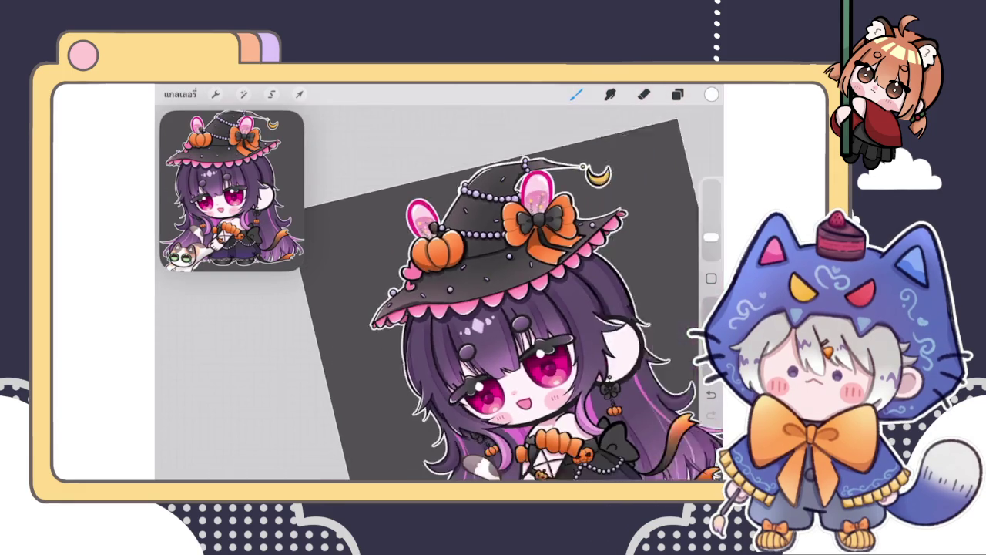
scroll(501, 308, "down", 3)
scroll(539, 223, "up", 10)
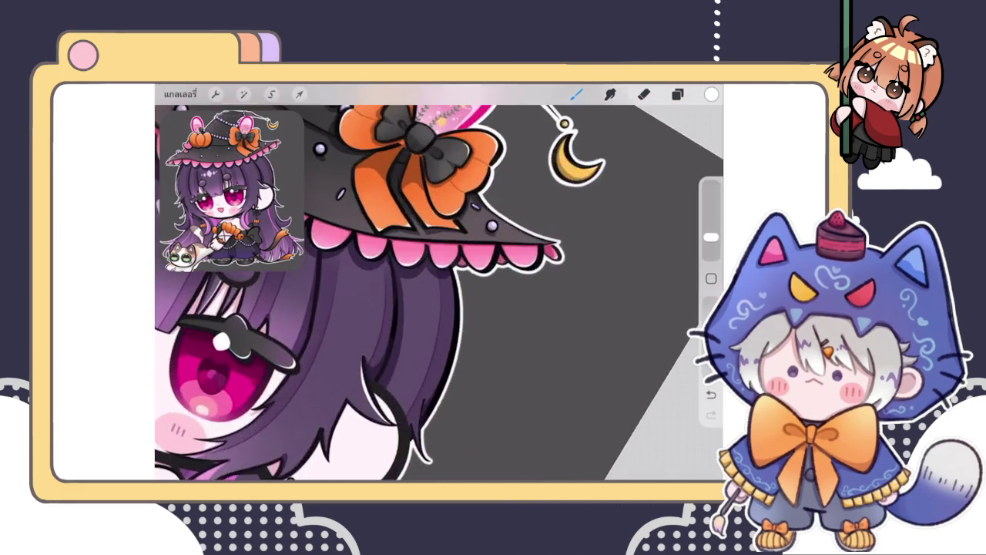
scroll(540, 224, "up", 5)
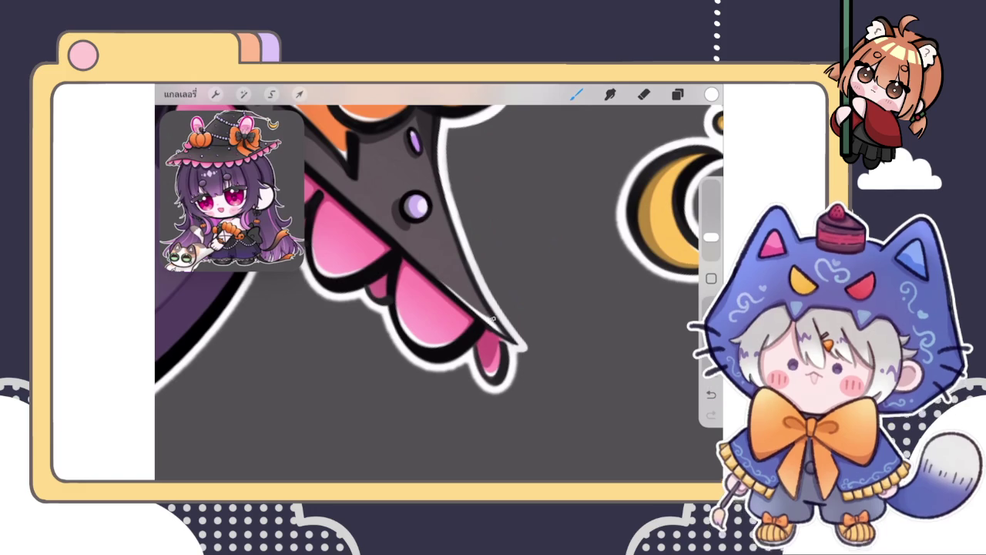
scroll(439, 254, "up", 1)
scroll(439, 293, "up", 1)
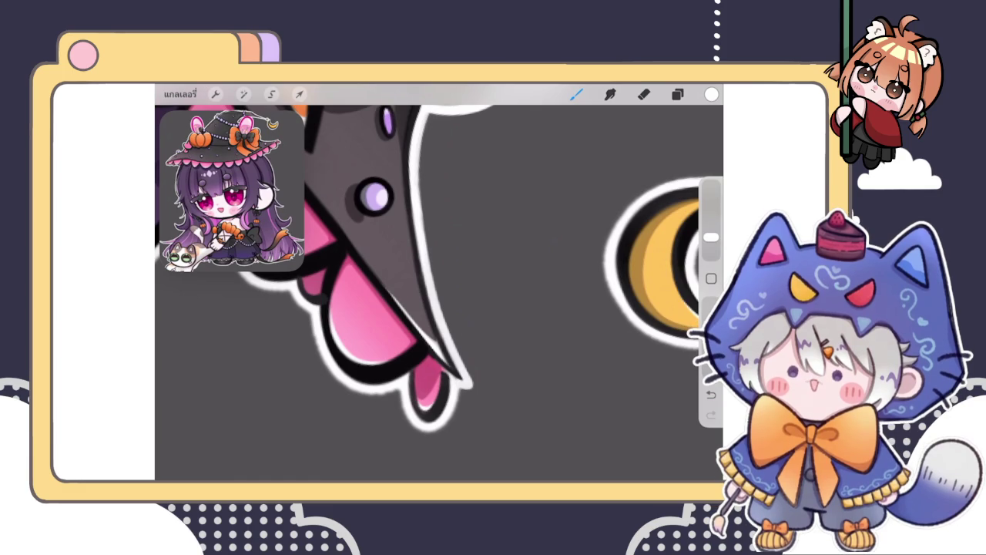
scroll(440, 293, "up", 3)
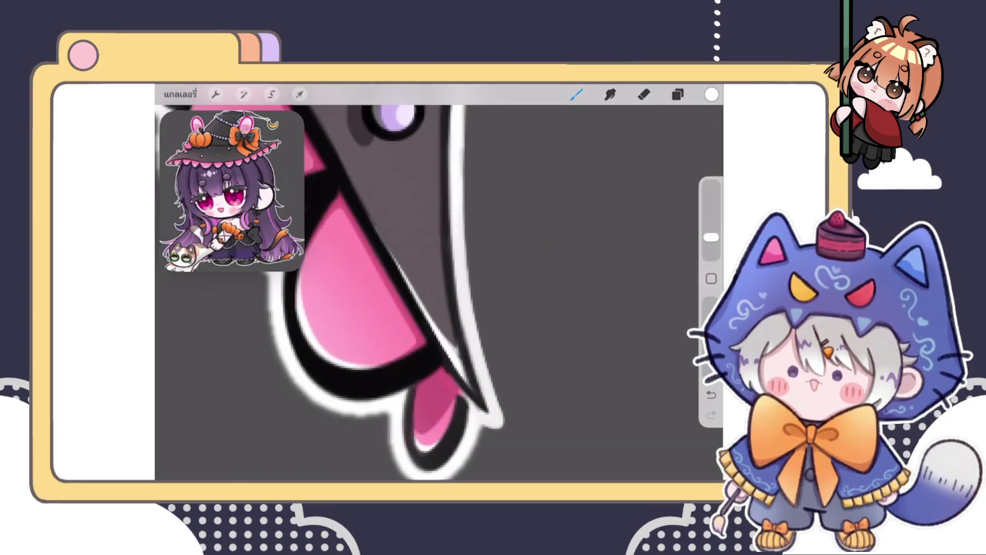
left_click(644, 94)
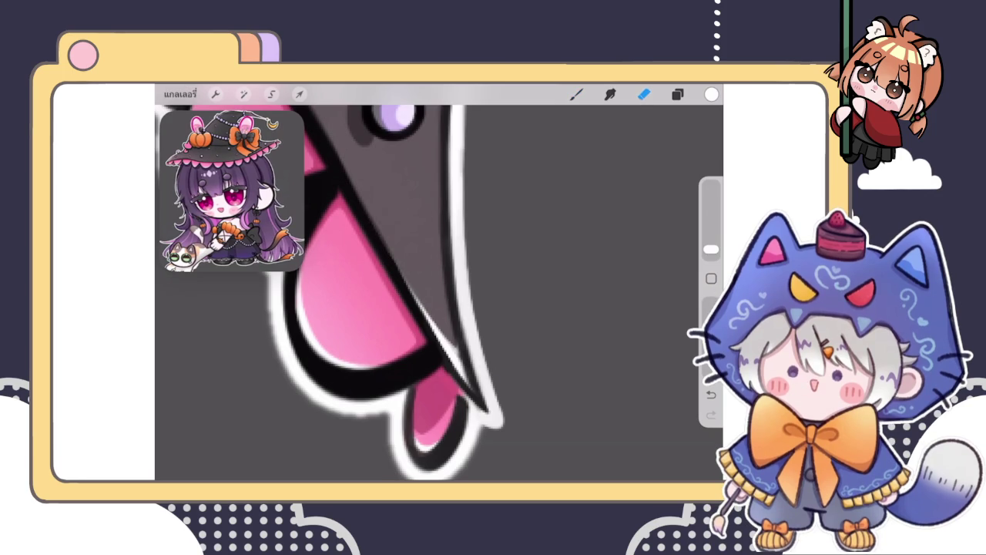
left_click(577, 94)
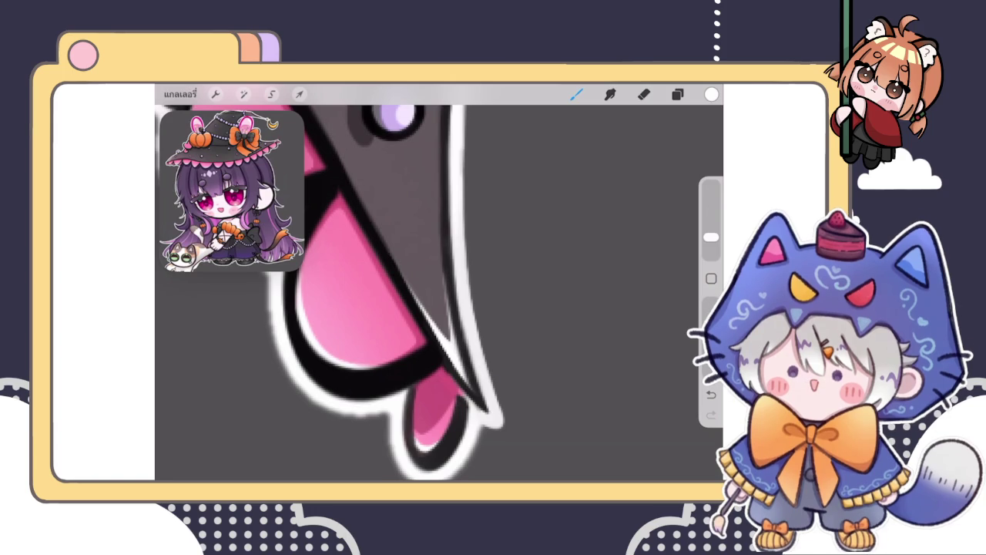
scroll(362, 293, "up", 2)
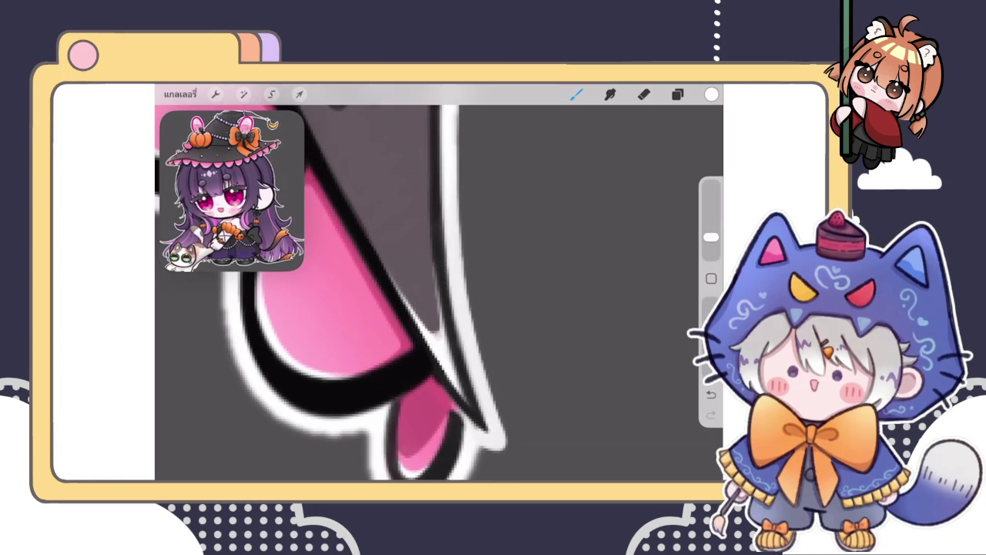
scroll(416, 325, "down", 5)
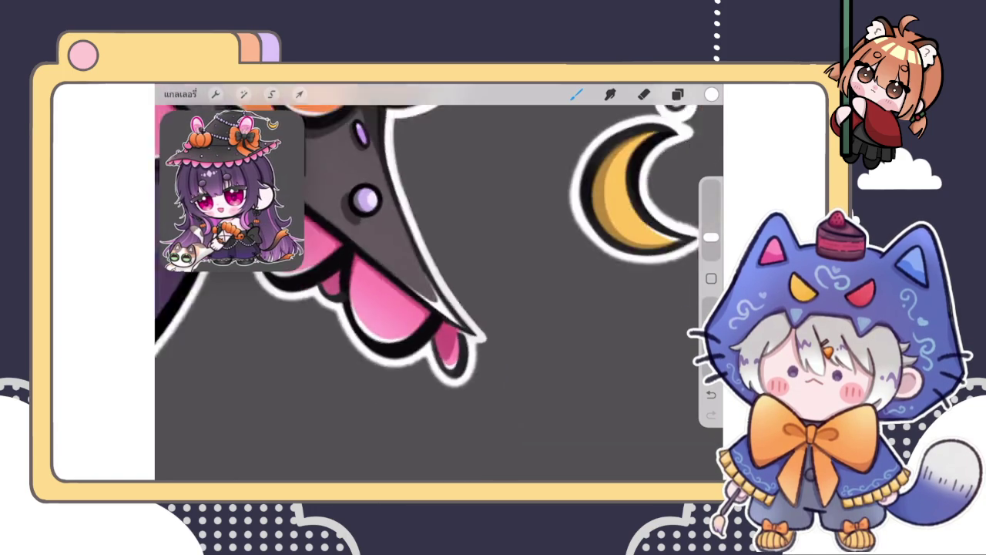
scroll(425, 282, "down", 5)
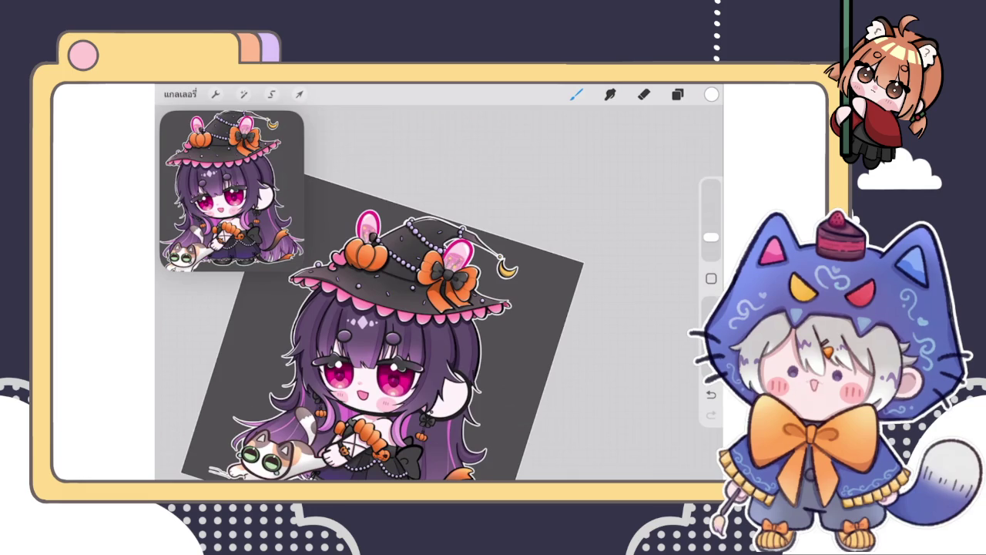
scroll(383, 328, "down", 5)
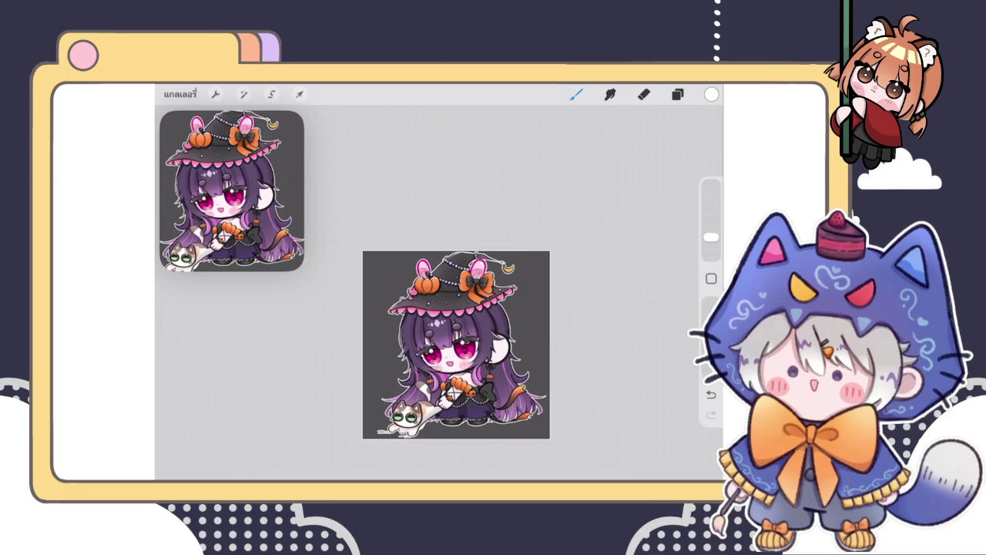
left_click(677, 94)
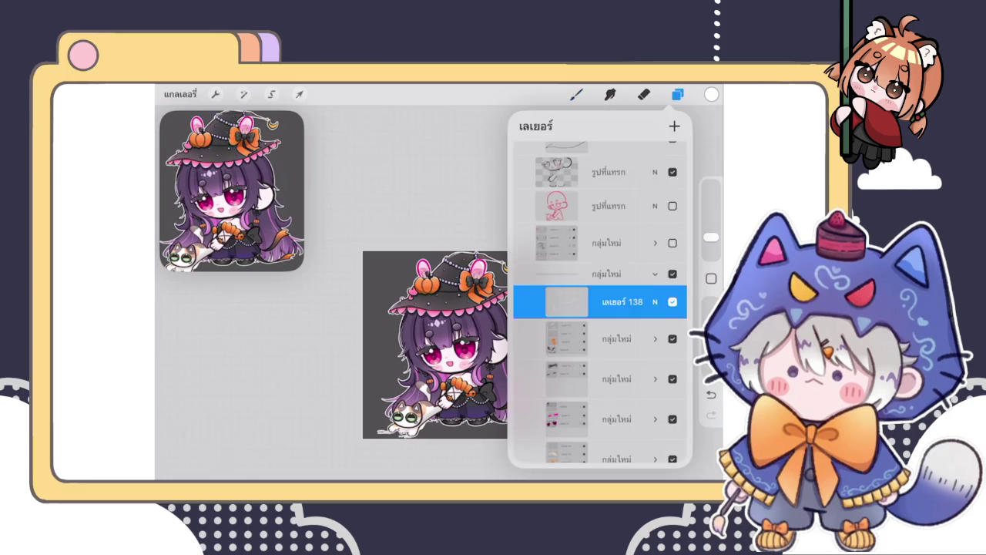
scroll(456, 345, "up", 5)
scroll(494, 301, "up", 5)
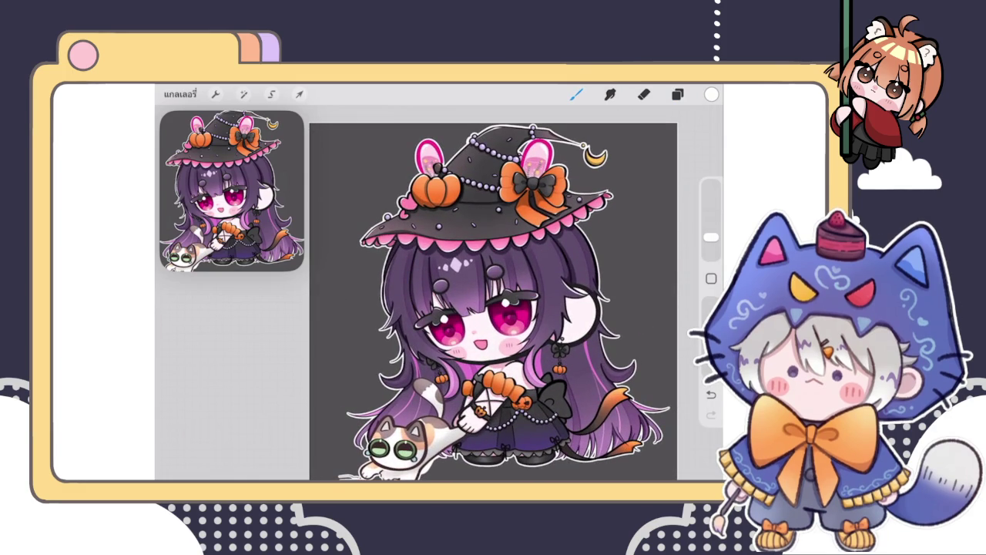
scroll(493, 301, "up", 5)
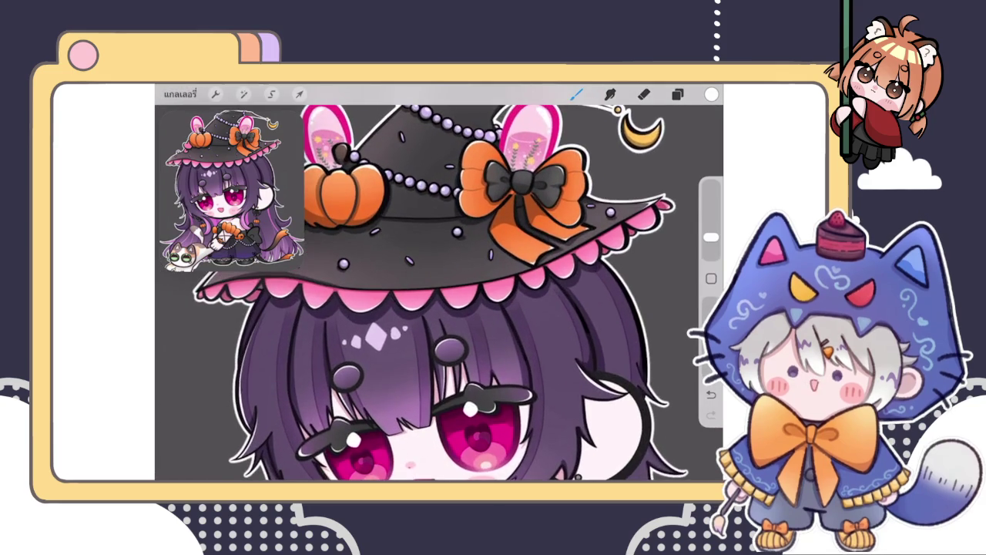
scroll(493, 300, "down", 2)
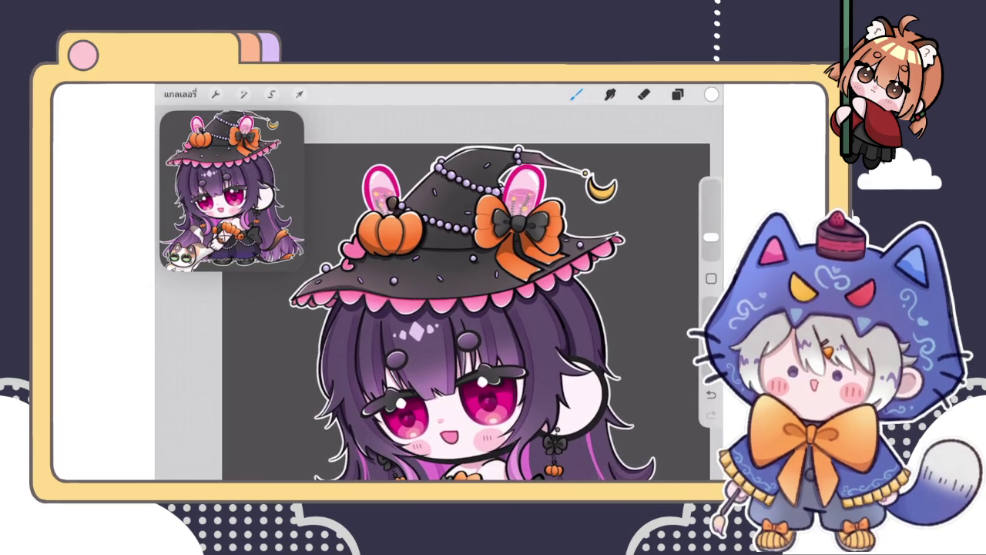
scroll(485, 308, "down", 5)
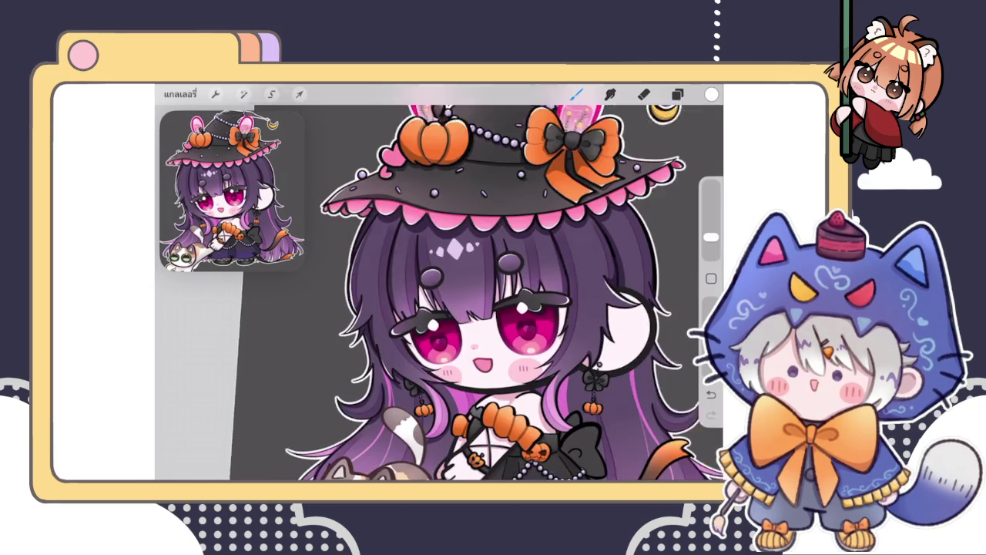
scroll(486, 308, "down", 2)
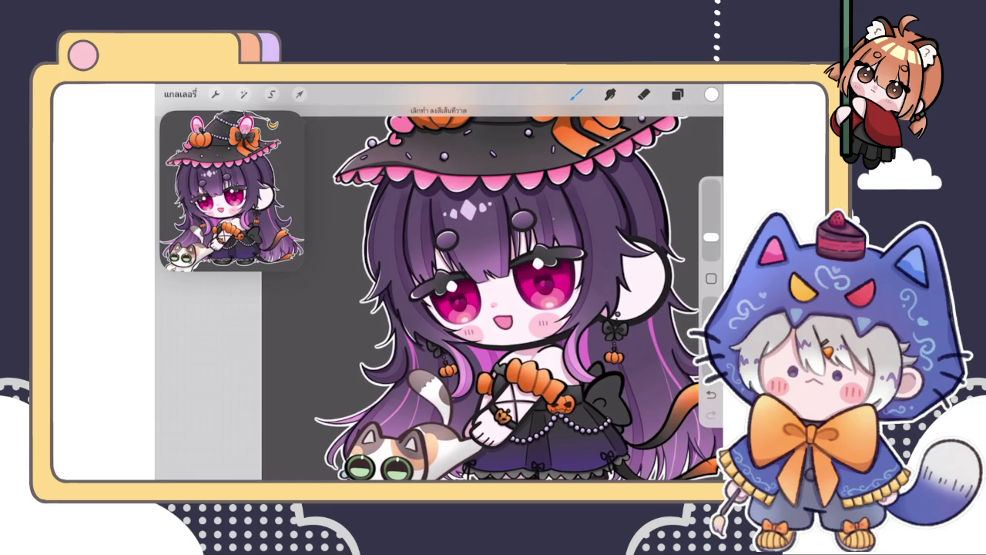
Step: Zoom in on the black bow and paint a thin highlight along the hair edge beside it
left_click(643, 94)
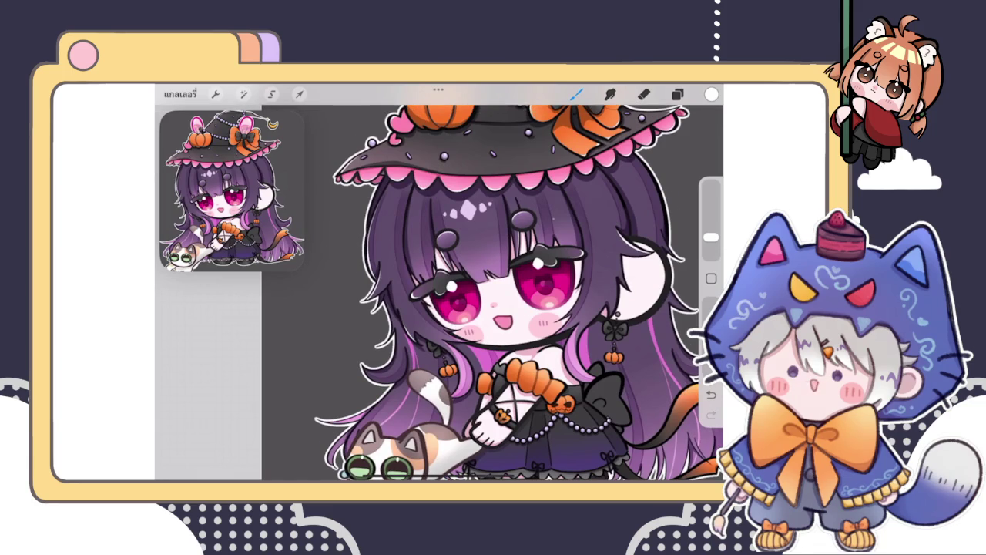
scroll(493, 293, "up", 3)
scroll(493, 292, "up", 3)
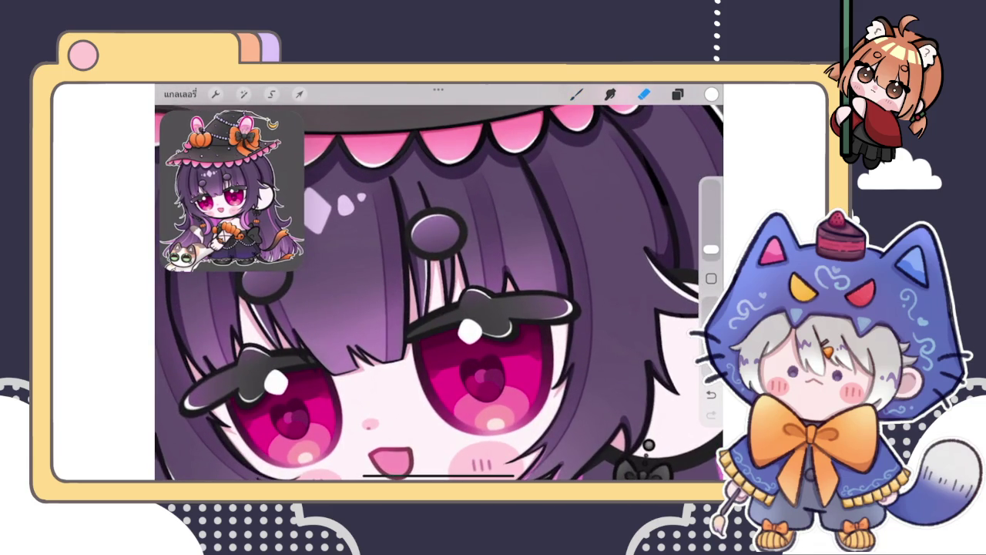
left_click(576, 94)
scroll(439, 293, "down", 3)
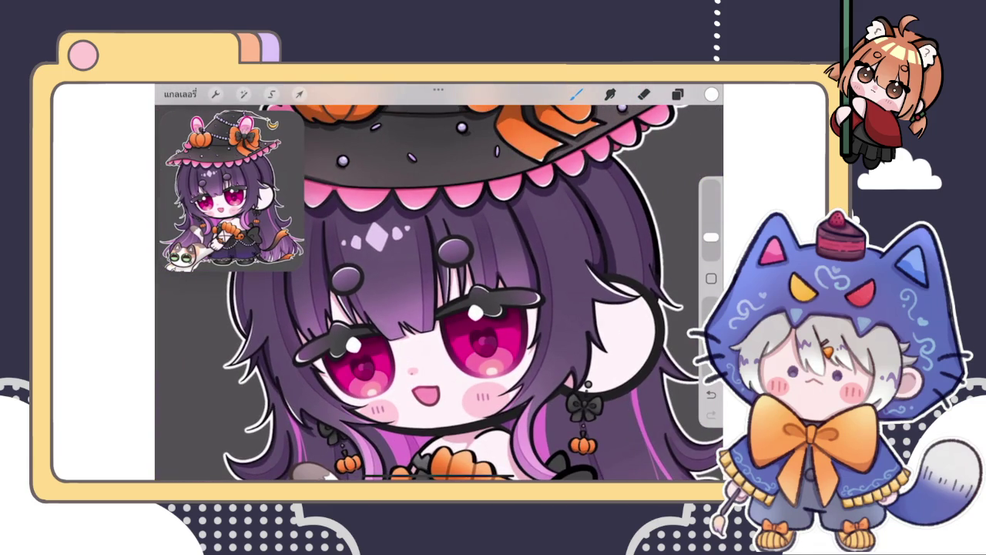
scroll(439, 293, "down", 2)
scroll(439, 293, "down", 1)
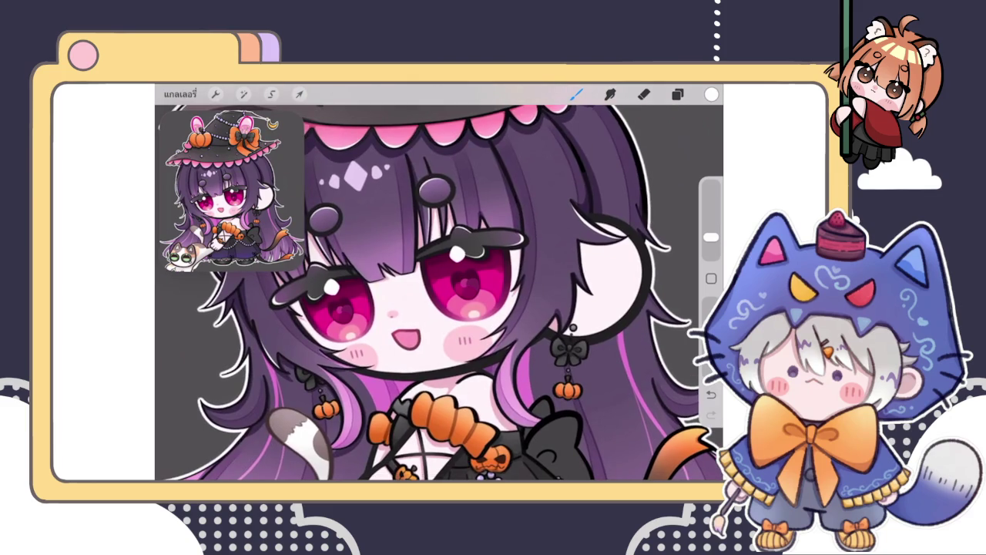
scroll(570, 350, "up", 3)
scroll(540, 369, "up", 3)
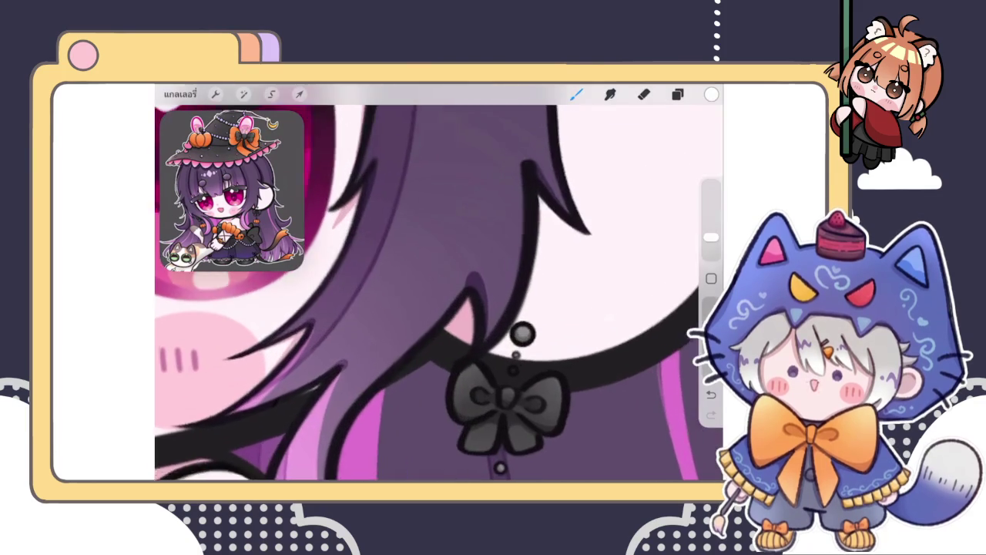
left_click_drag(516, 233, 479, 353)
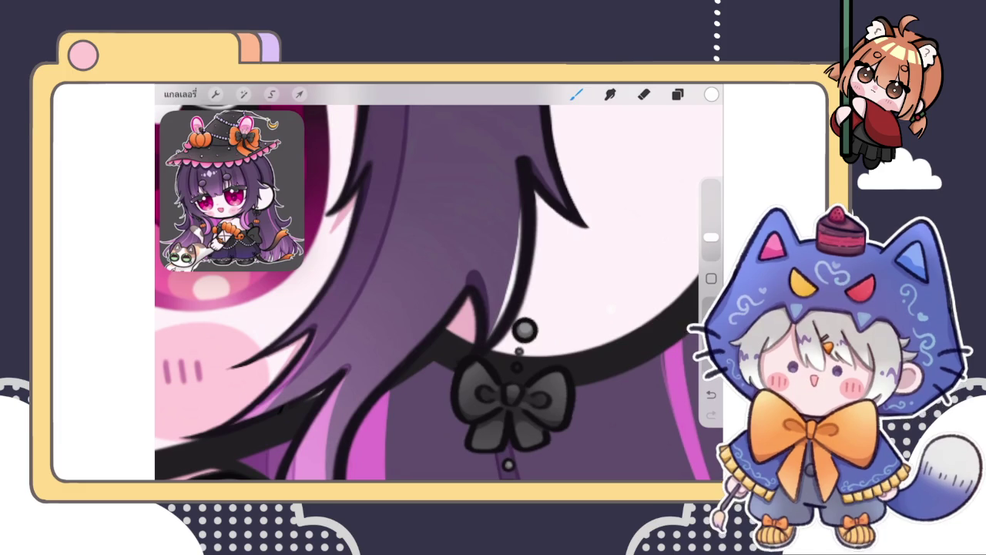
key("e")
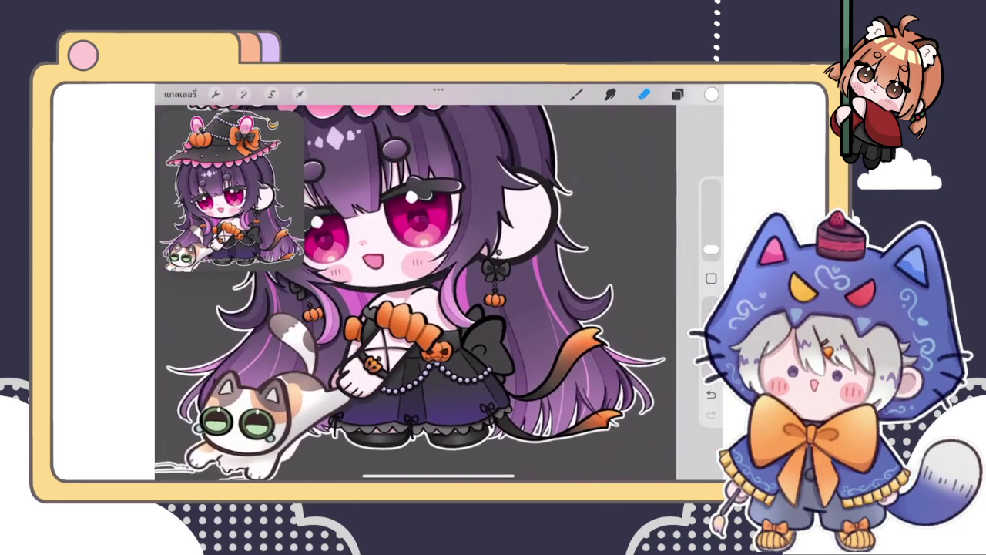
Step: Zoom into the pink hair near the pumpkin earring and paint a first white highlight stroke
scroll(439, 281, "up", 3)
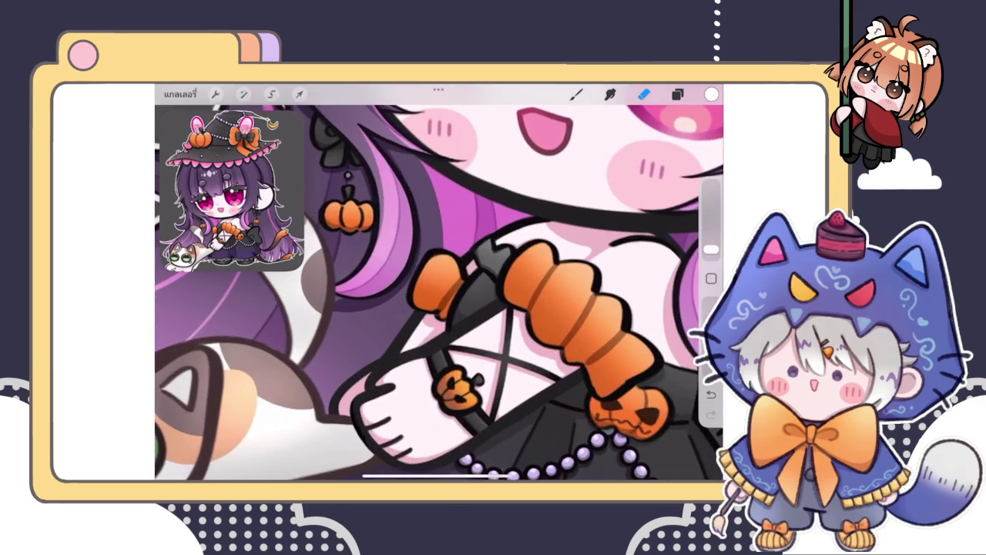
left_click(576, 94)
scroll(439, 282, "up", 2)
scroll(440, 293, "up", 3)
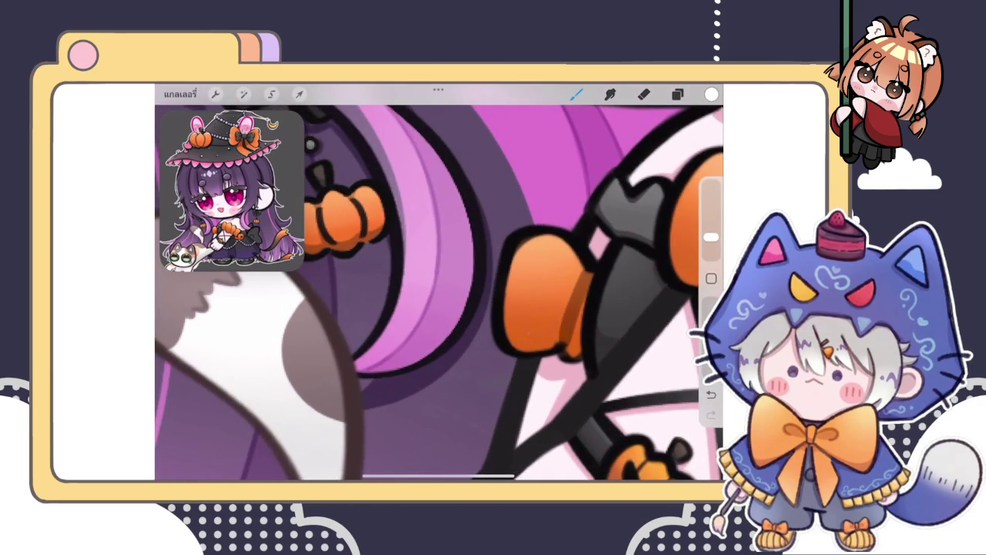
left_click_drag(405, 252, 362, 356)
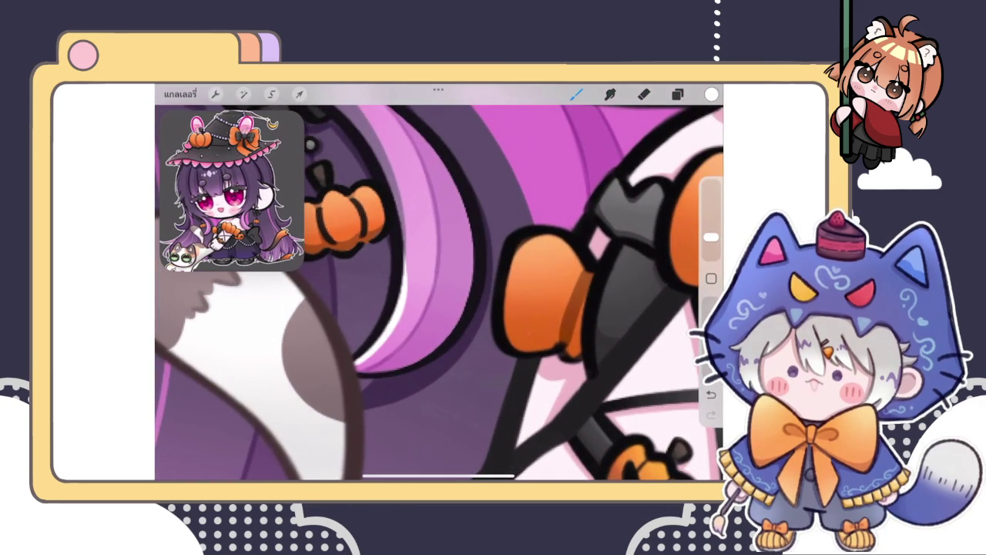
scroll(439, 293, "down", 3)
scroll(439, 293, "down", 2)
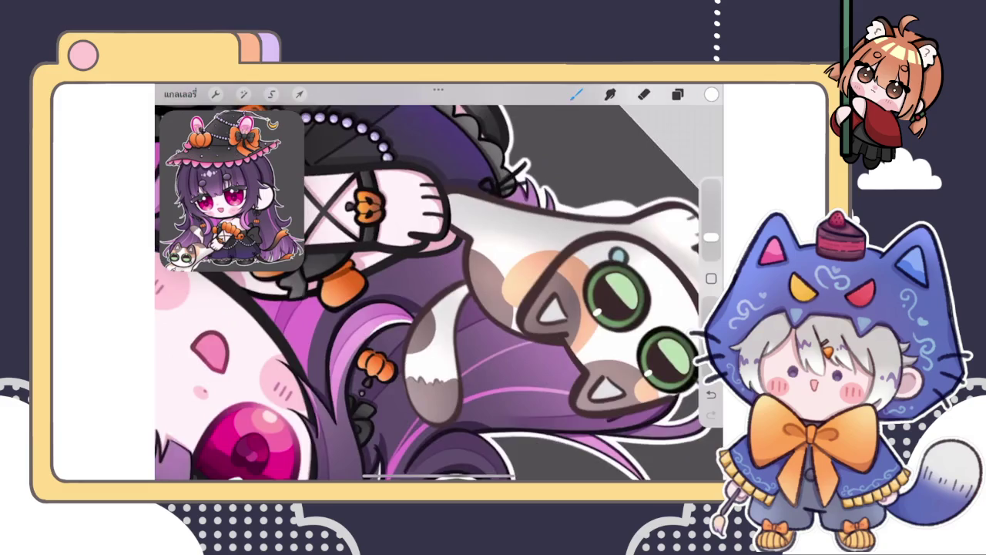
scroll(439, 293, "up", 3)
scroll(439, 292, "up", 2)
Step: Redraw the highlight along the pink hair's inner edge until a longer stroke fits
key("ctrl+z")
left_click_drag(362, 362, 466, 252)
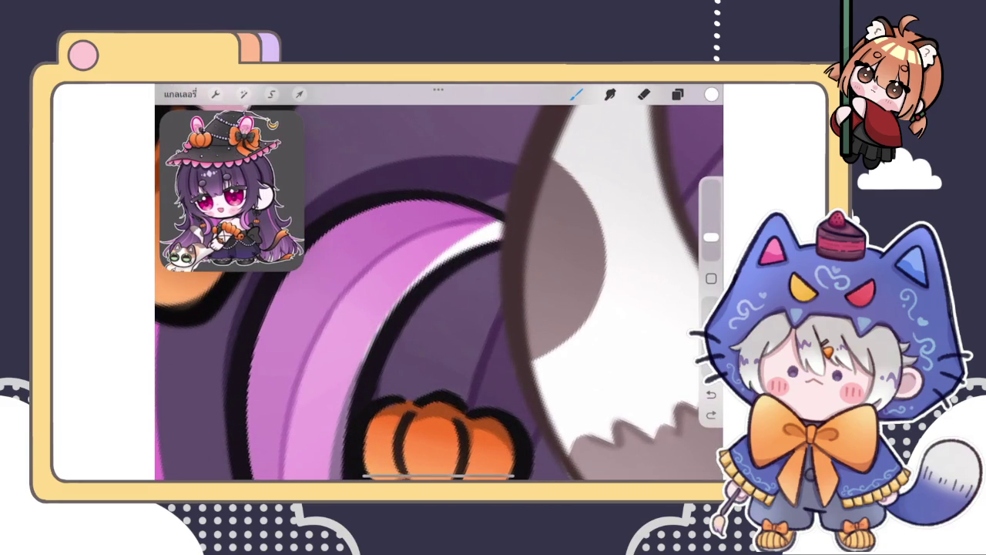
key("ctrl+z")
left_click_drag(359, 368, 468, 251)
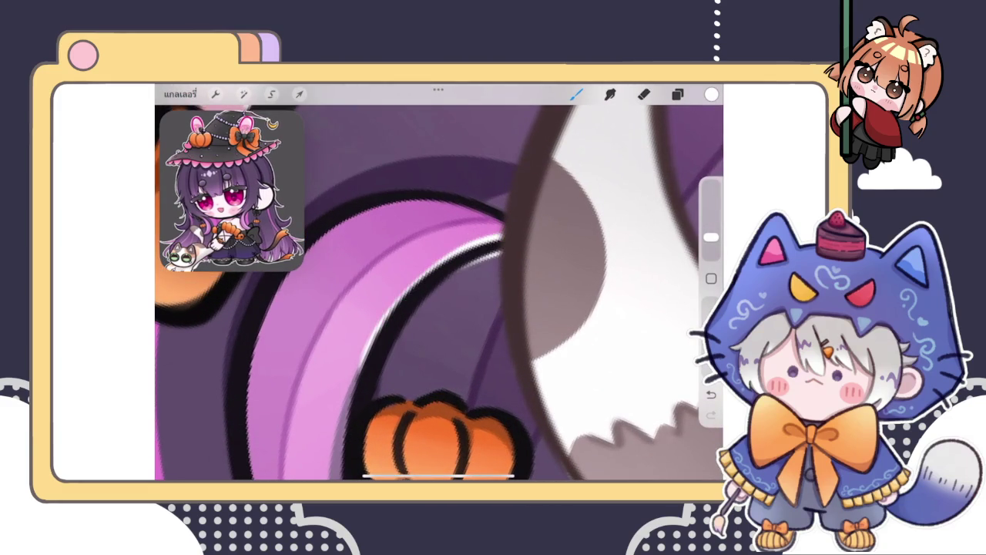
key("ctrl+z")
left_click_drag(360, 370, 503, 231)
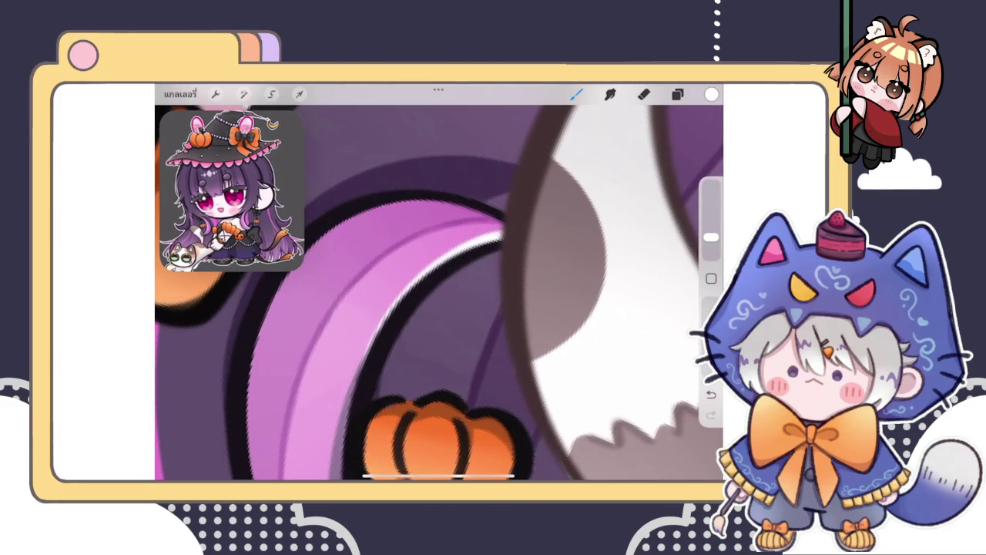
scroll(439, 293, "down", 2)
scroll(439, 293, "down", 2)
scroll(439, 293, "down", 2)
scroll(439, 292, "up", 2)
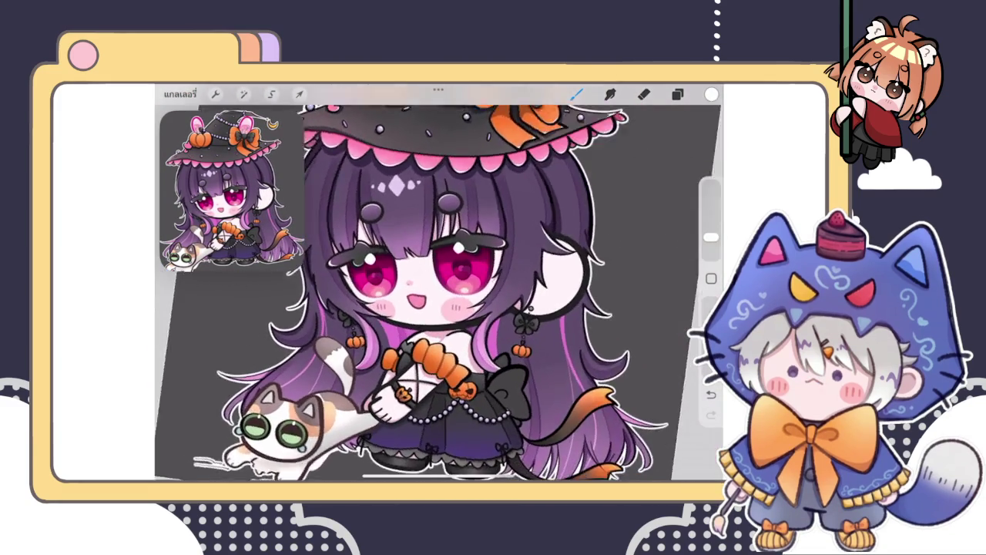
scroll(439, 293, "up", 2)
Step: Show the Layers panel with the witch artwork's grouped layer stack
scroll(439, 293, "up", 2)
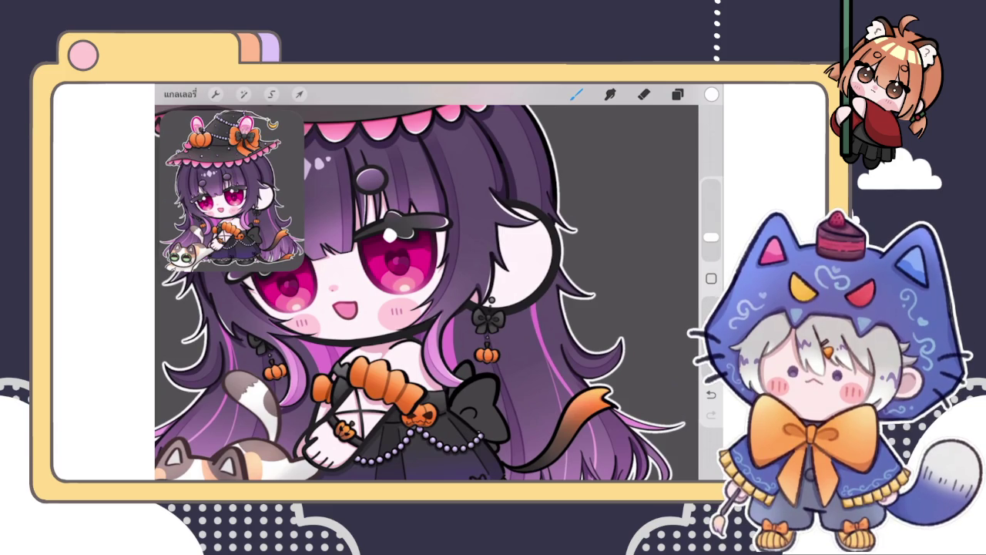
left_click(677, 94)
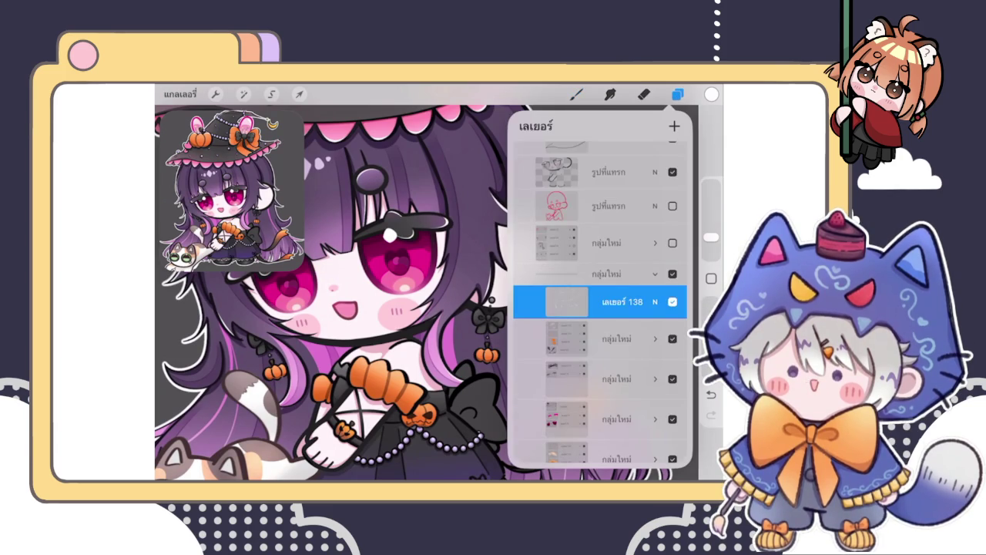